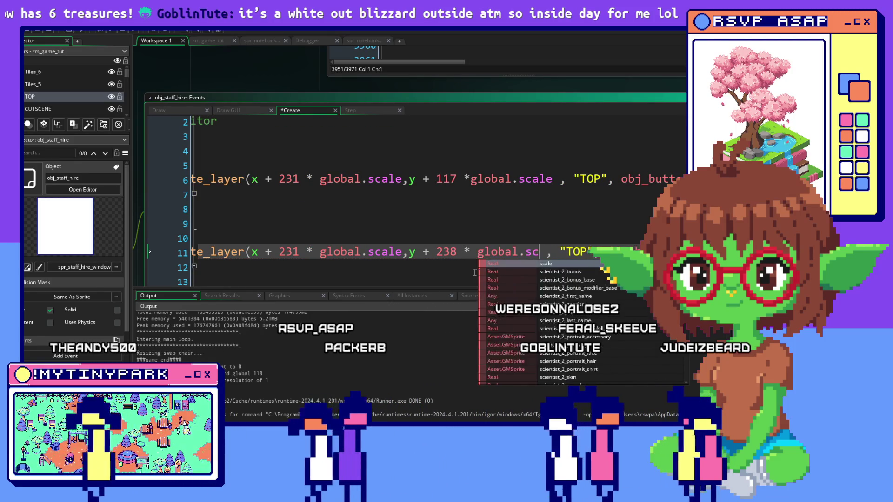
Step: Finish the Create event edit, start a debug run, and advance the mayor's opening dialogue
key("Up")
key("Up")
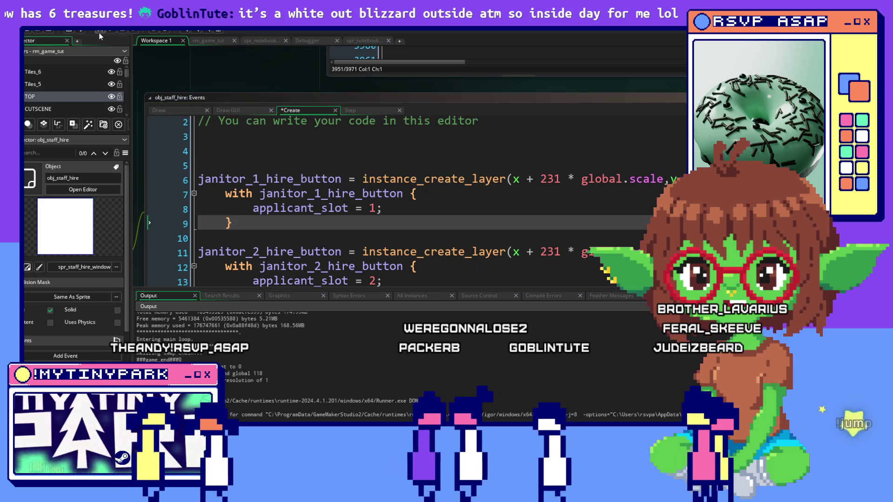
left_click(307, 41)
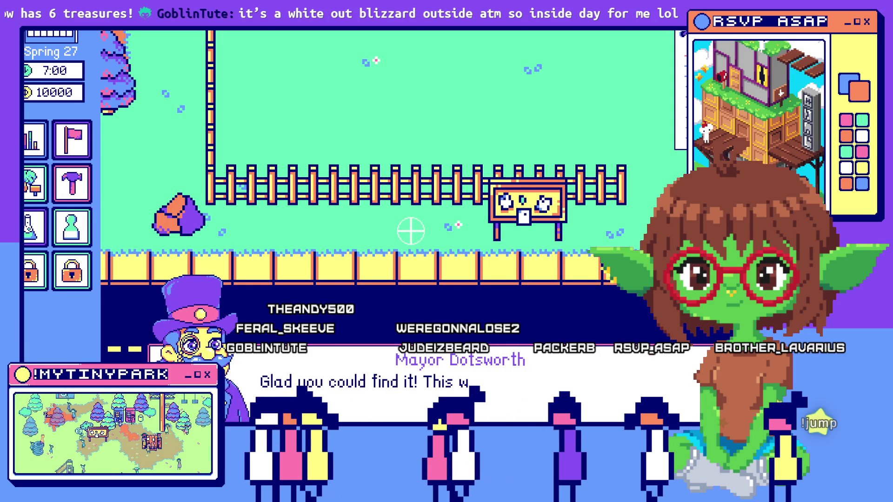
left_click(604, 401)
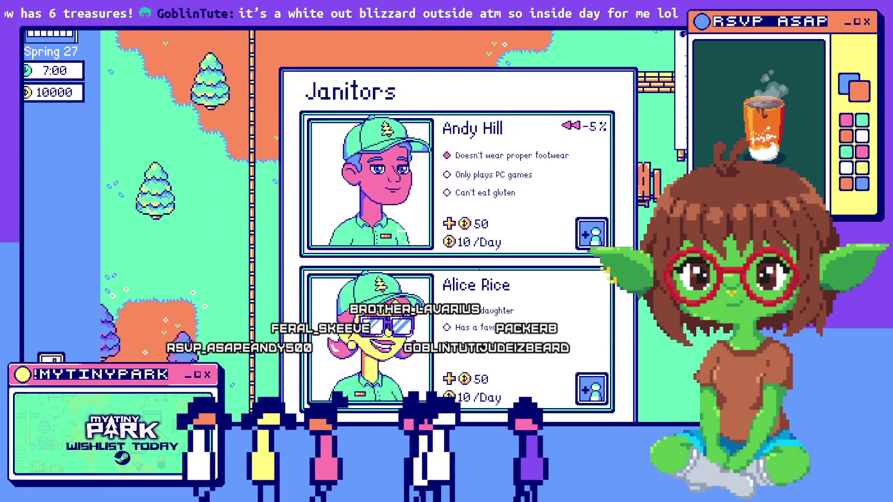
Step: Toggle the staff notebook and janitor hiring cards open and shut, ending back on the park map
key("Escape")
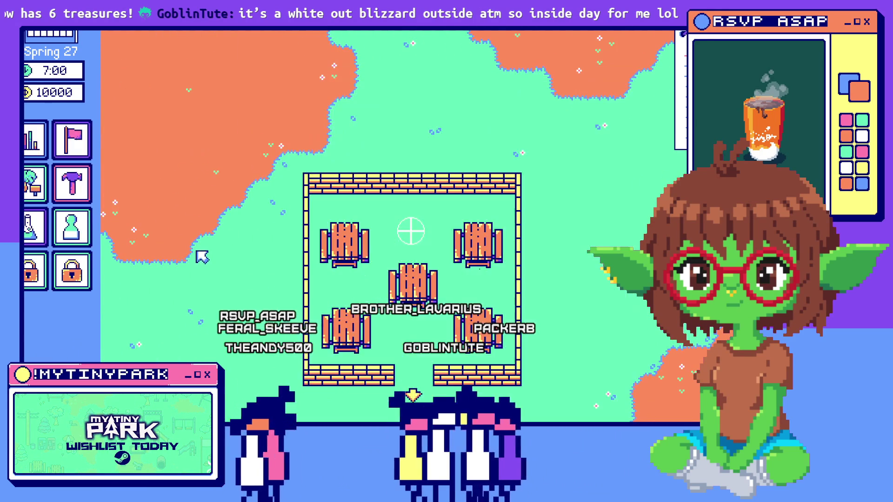
key("s")
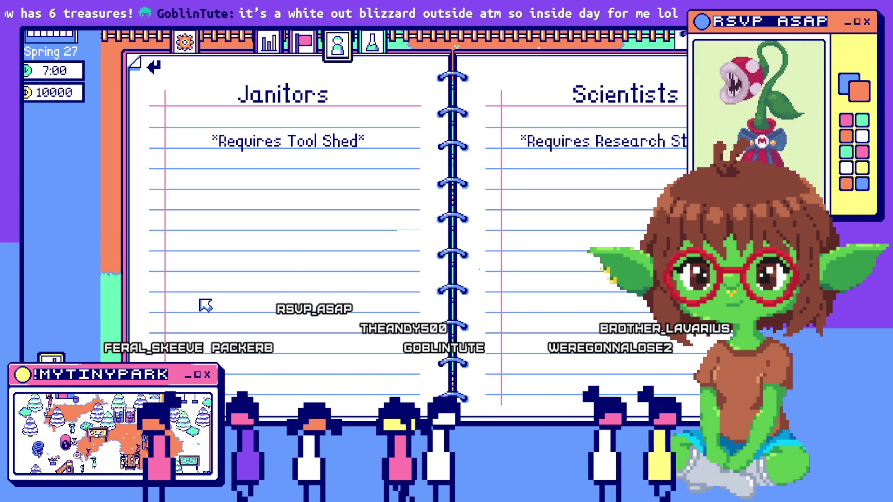
key("Escape")
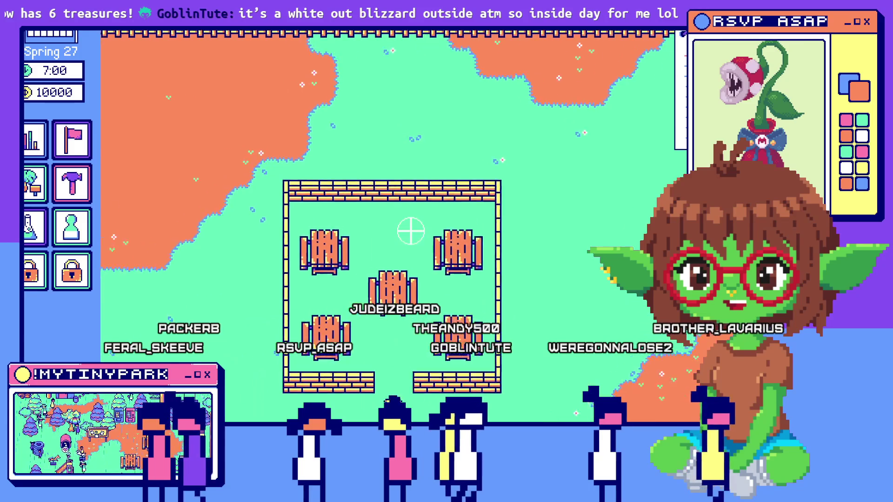
key("Tab")
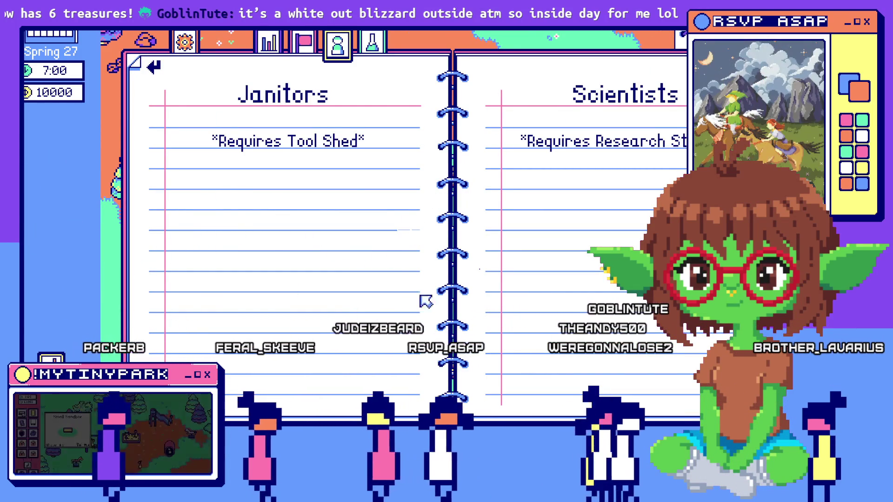
left_click(333, 313)
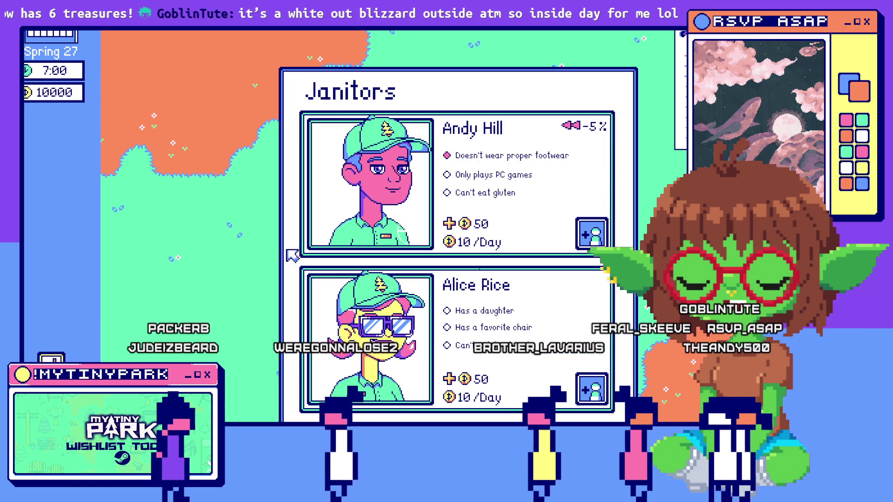
left_click(235, 210)
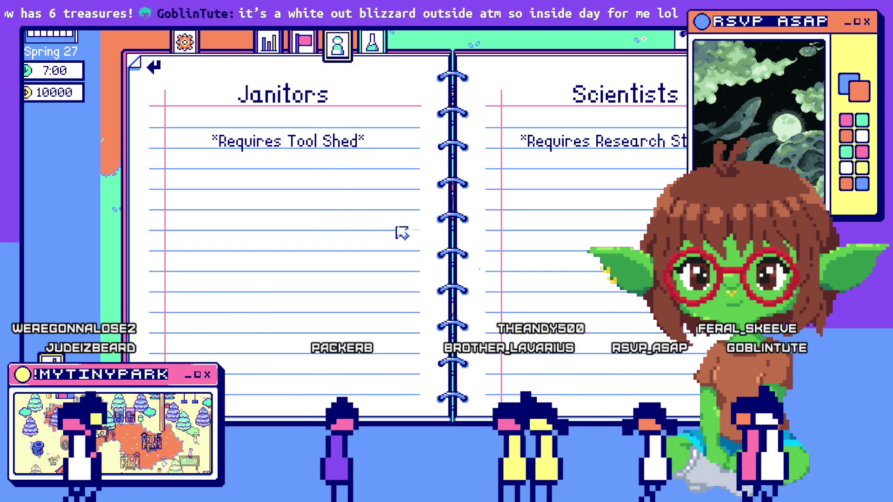
key("Escape")
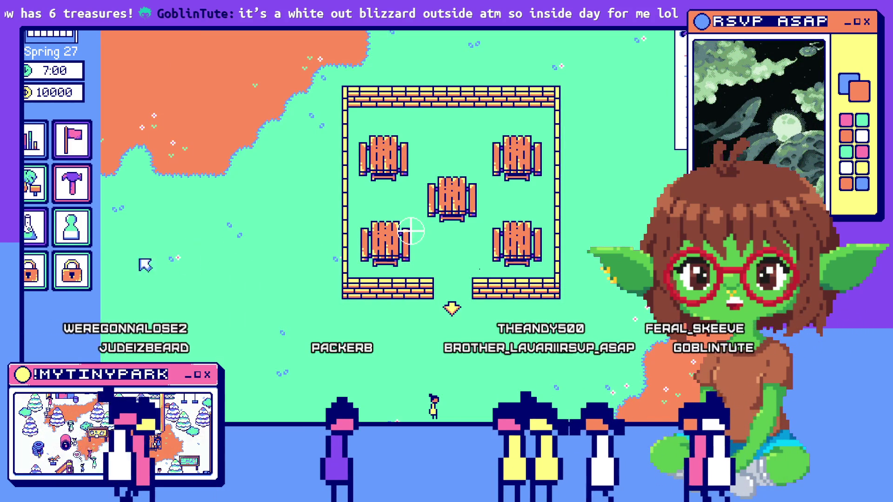
Step: Place two research stations to the left of and below the picnic tables
left_click(90, 232)
key("Escape")
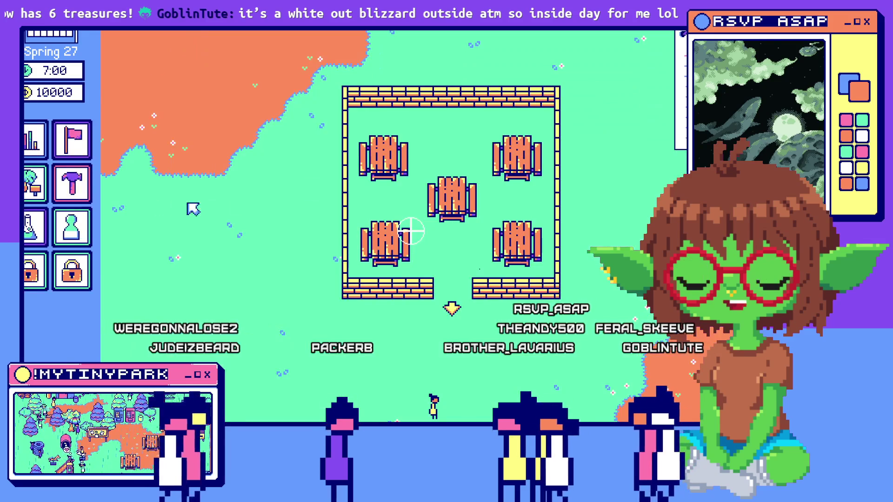
left_click(37, 220)
left_click(200, 199)
left_click(204, 297)
Step: Place two tool sheds, one near the map top and one lower left, then check staff slots
left_click(258, 82)
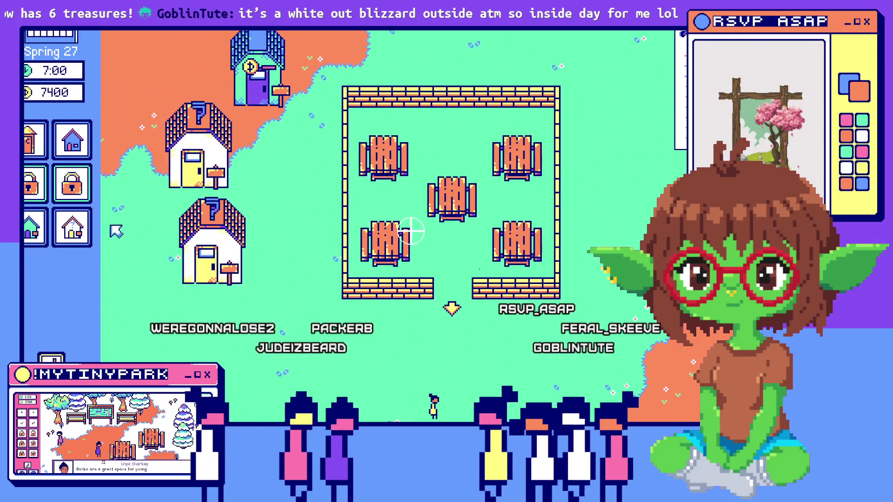
left_click(189, 297)
key("s")
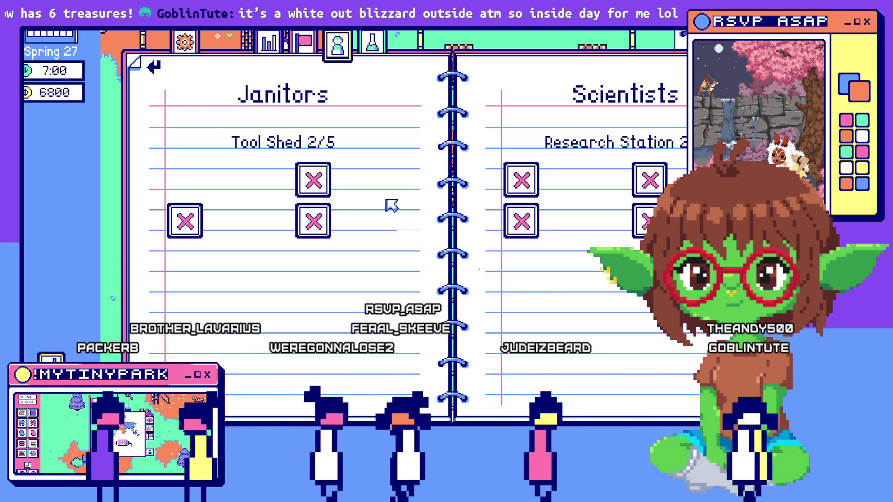
Step: Pan around the park and bring up the janitor hiring cards now that tool sheds exist
key("Escape")
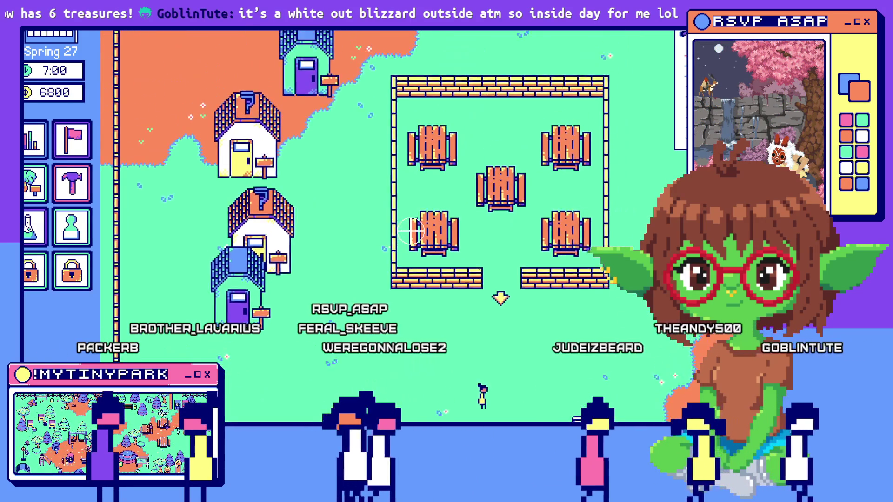
key("w")
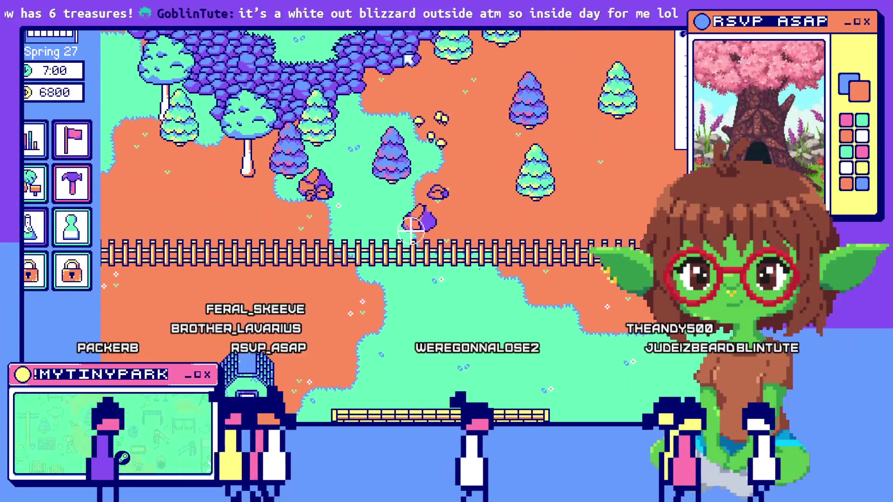
key("s")
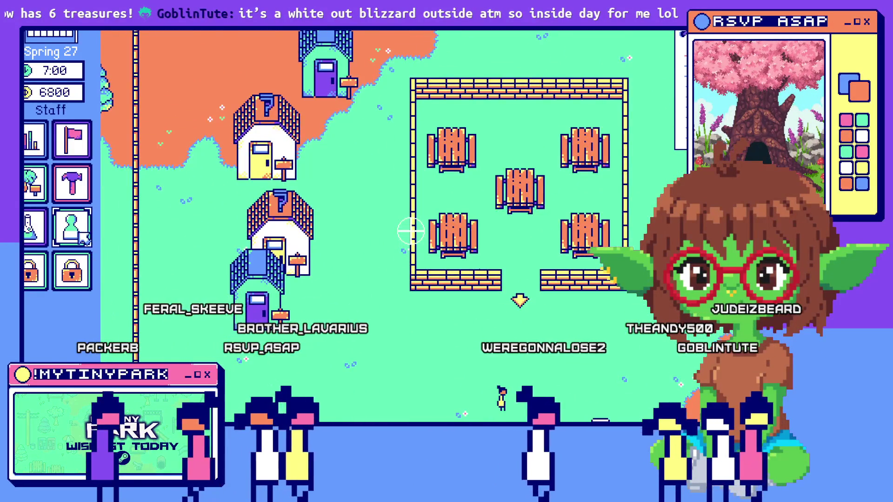
left_click(71, 227)
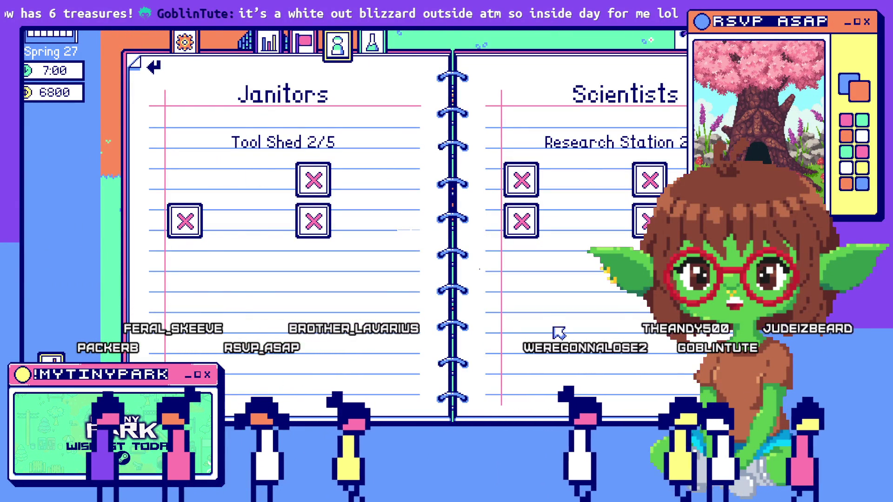
key("Escape")
key("s")
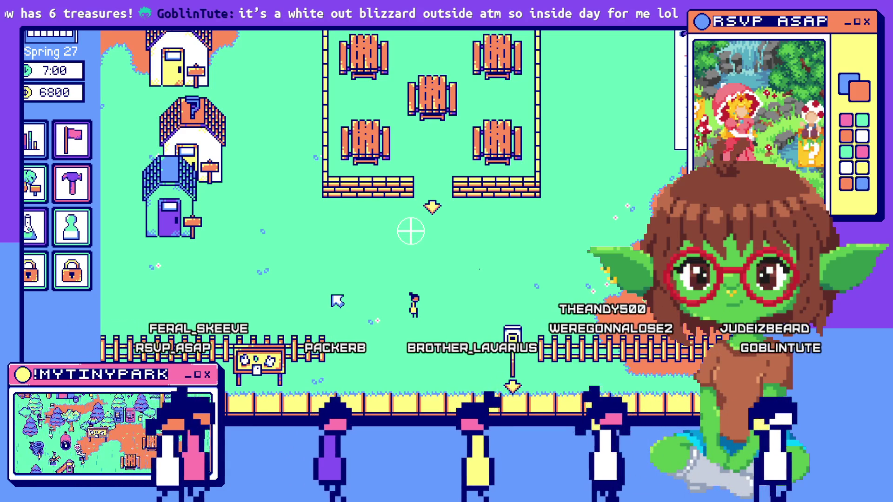
left_click(513, 334)
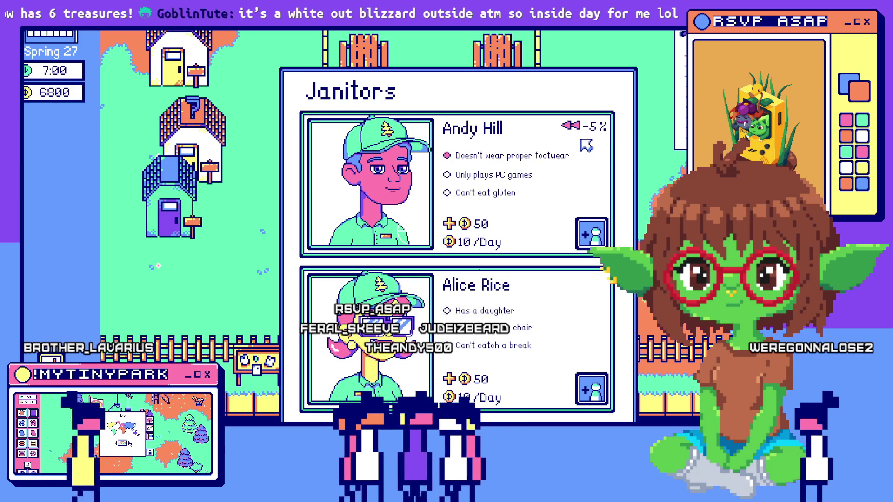
key("s")
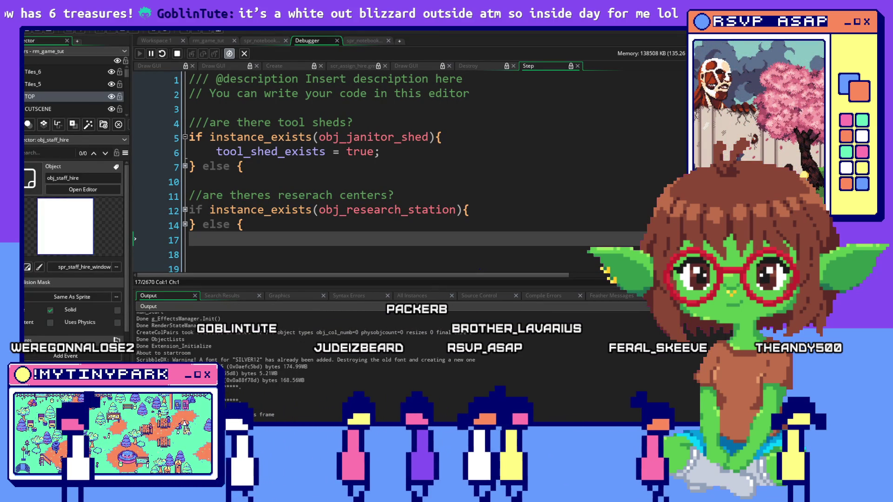
Step: Delete the obj_cursor instance from the room's CUTSCENE layer
scroll(448, 220, "down", 2)
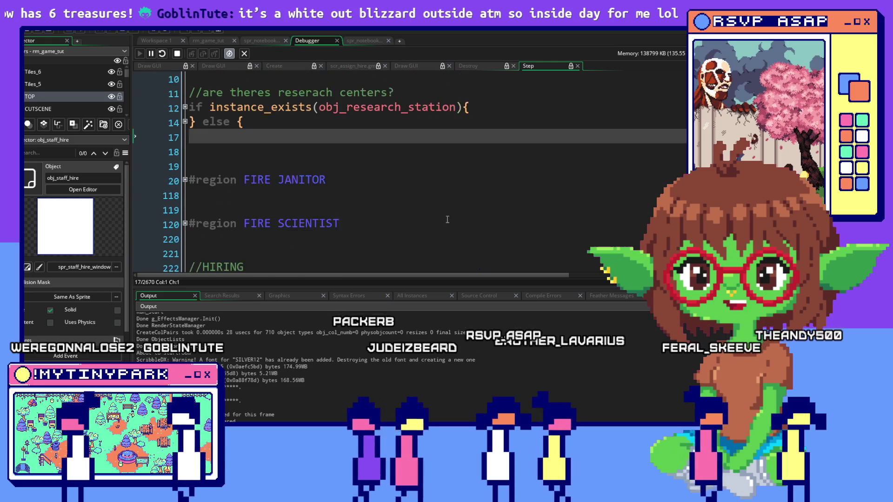
scroll(447, 220, "down", 2)
scroll(448, 220, "up", 2)
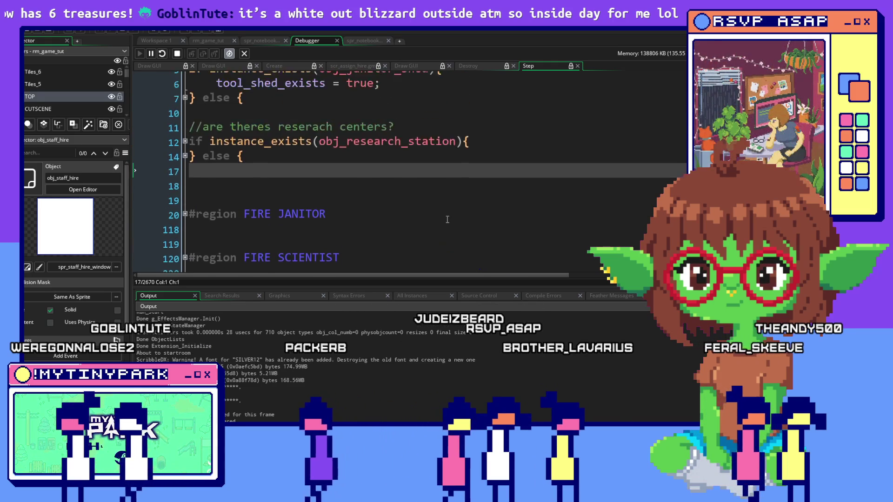
scroll(447, 220, "up", 1)
scroll(77, 91, "down", 1)
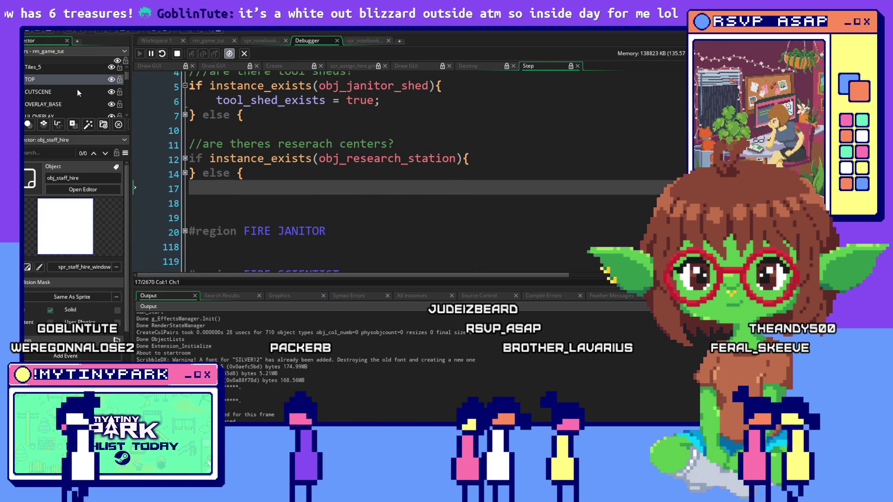
left_click(78, 89)
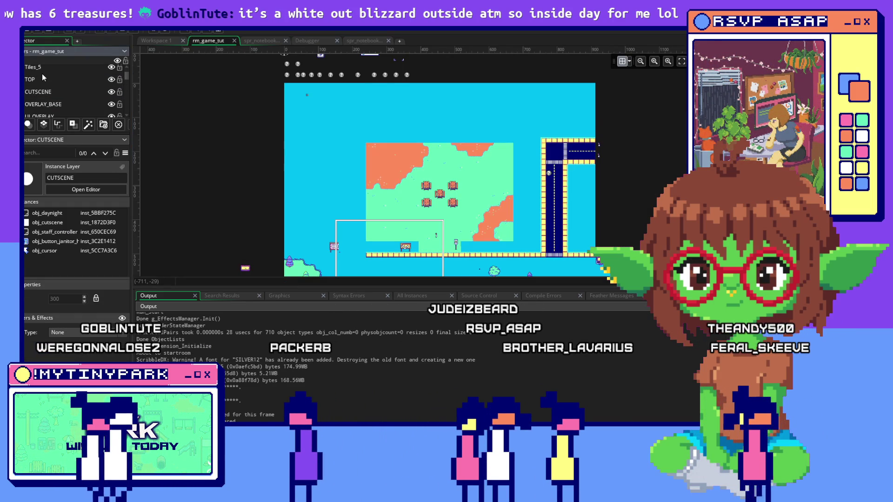
left_click(35, 80)
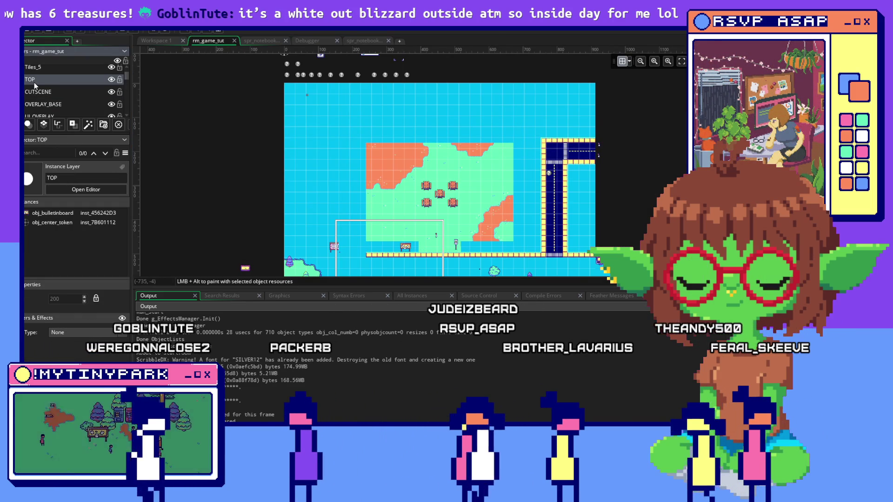
scroll(35, 85, "up", 1)
left_click(37, 84)
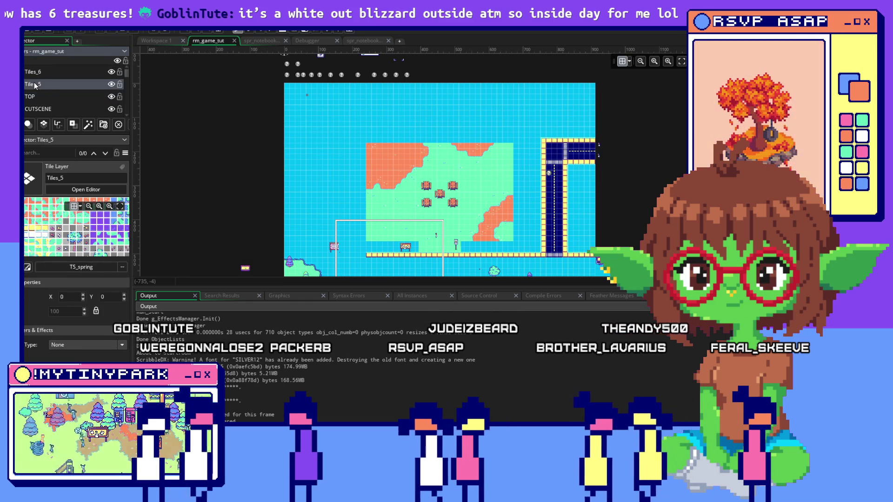
left_click(43, 74)
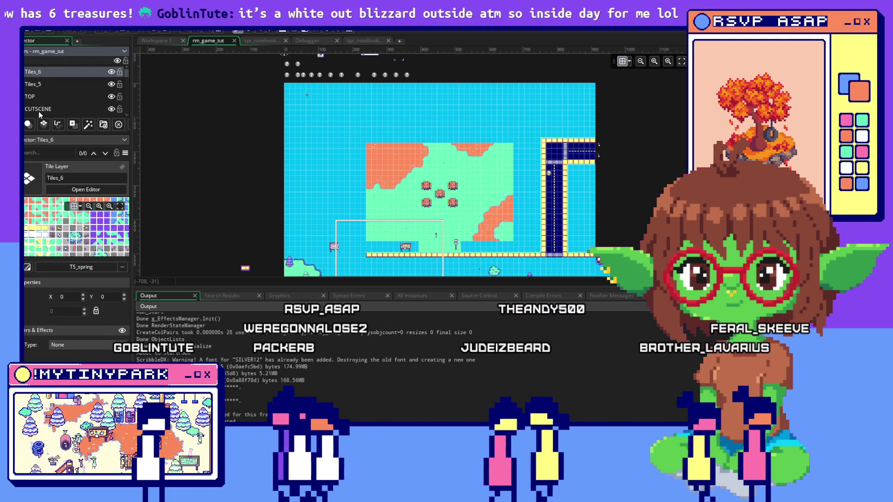
scroll(39, 110, "down", 1)
left_click(43, 93)
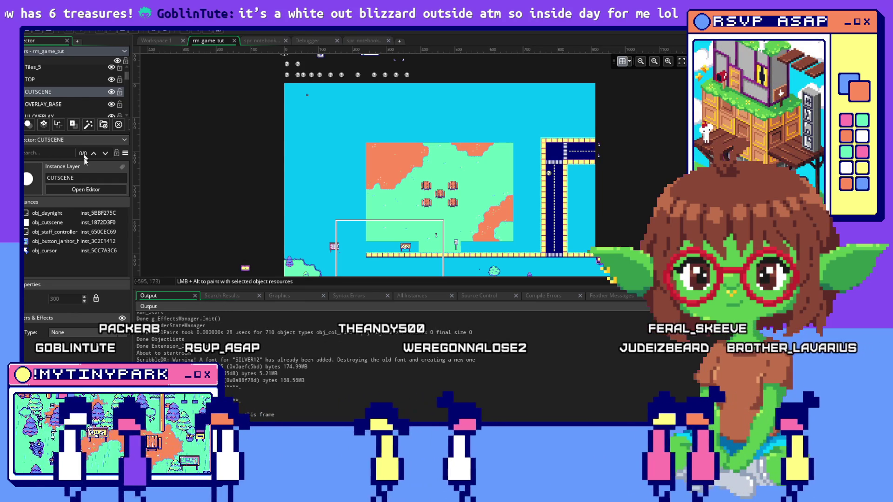
left_click(54, 252)
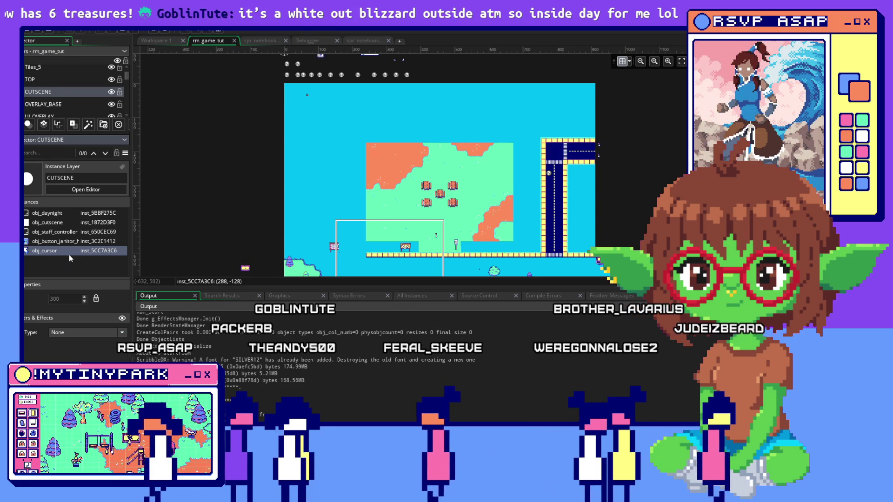
key("Delete")
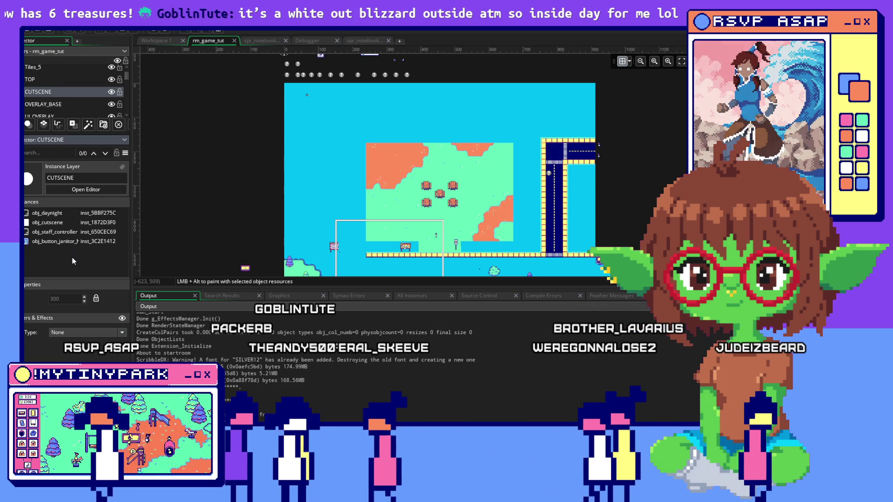
Step: Add a new instance layer, Instances_4, at the top of the layer list
scroll(60, 94, "up", 1)
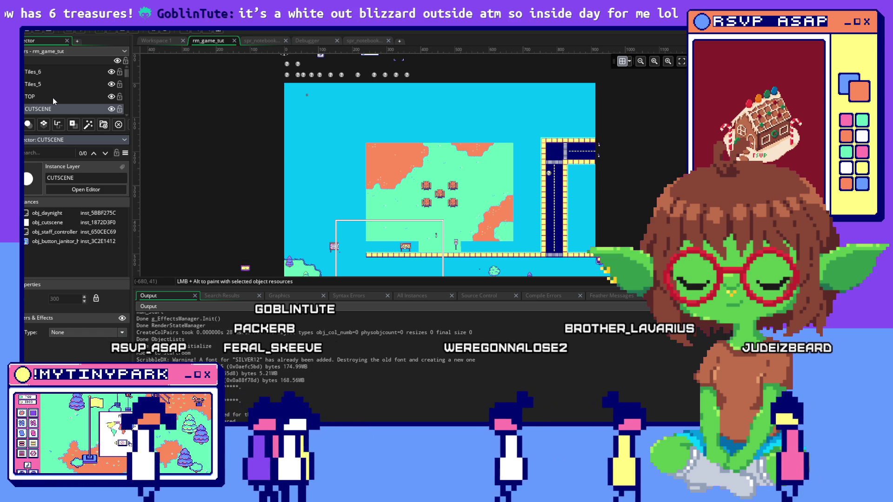
left_click(53, 98)
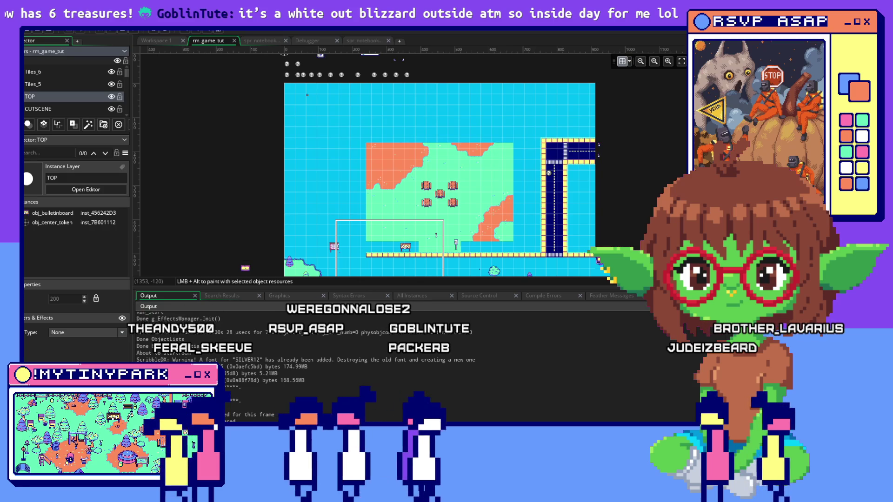
left_click(52, 73)
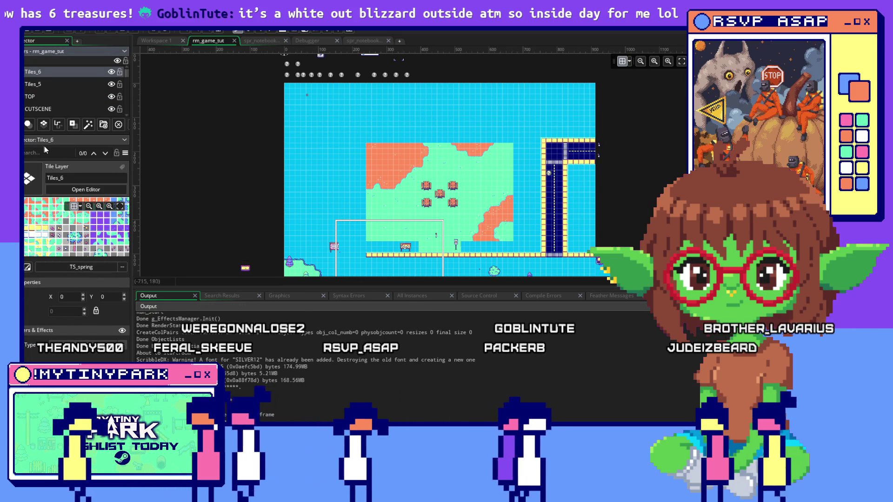
left_click(29, 125)
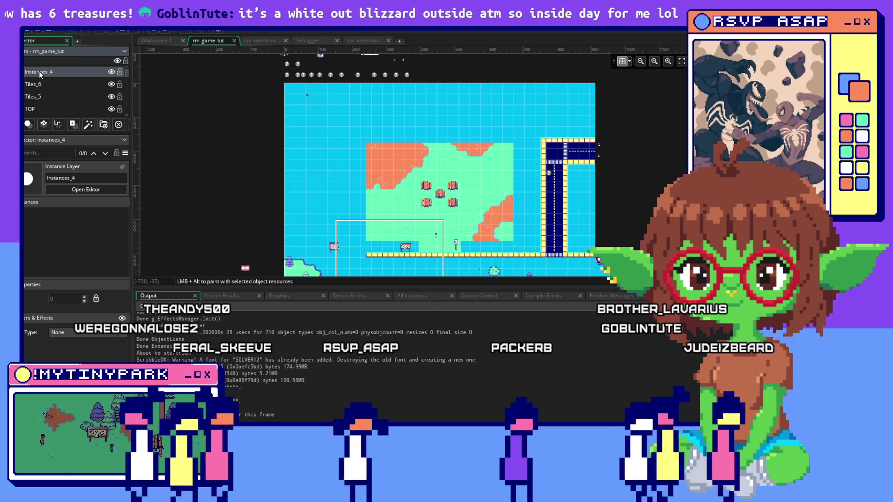
Step: Rename the new Instances_4 layer to CURSOR
right_click(39, 71)
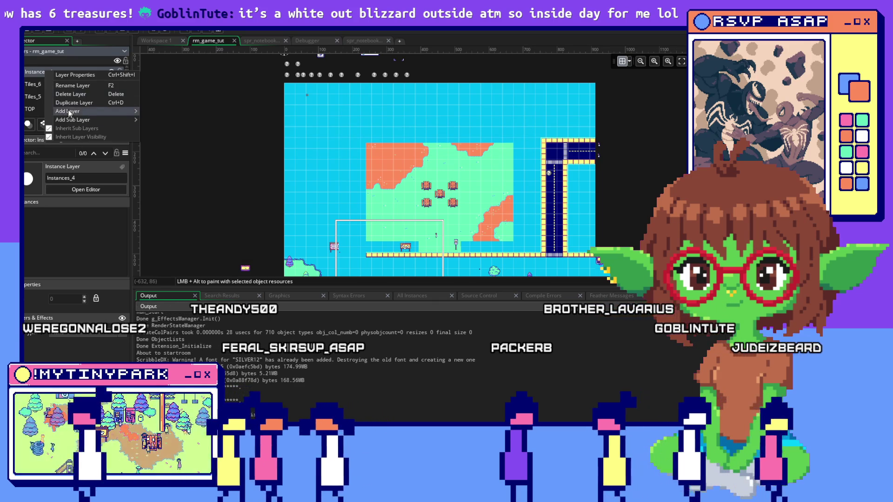
left_click(70, 89)
type("C")
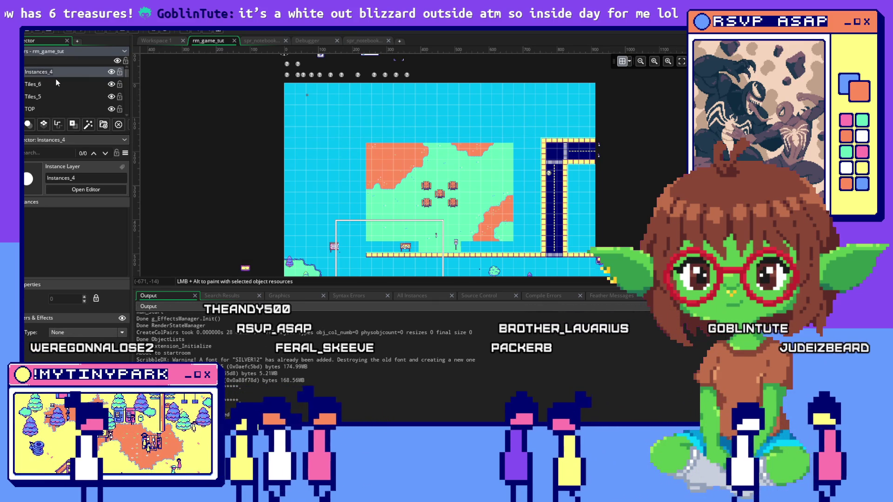
type("URSOR")
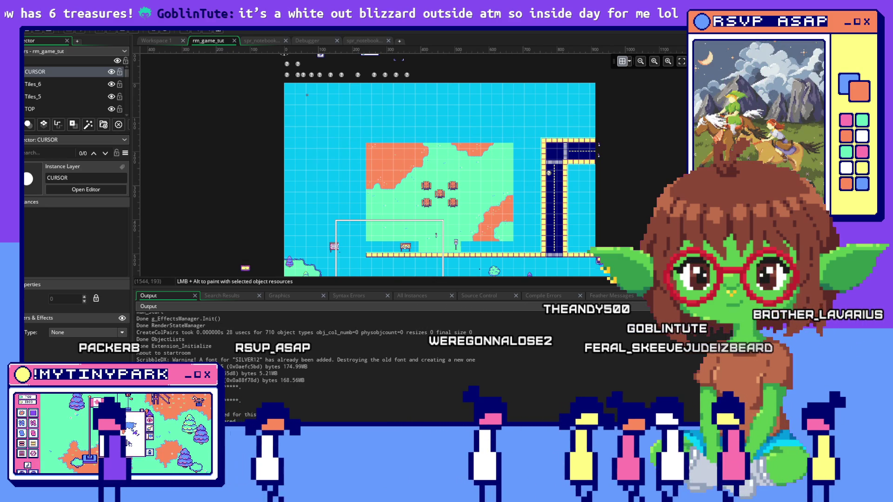
Step: Place an obj_cursor instance in the room on the CURSOR layer
left_click(791, 260)
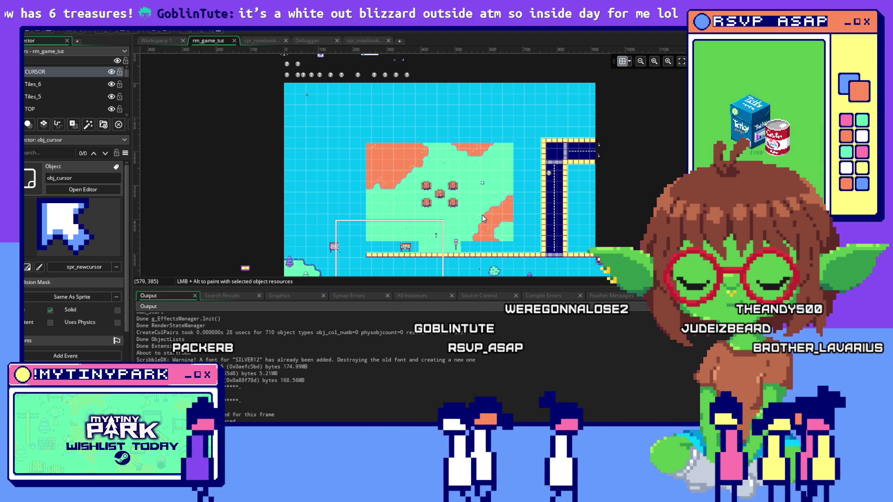
left_click(325, 114)
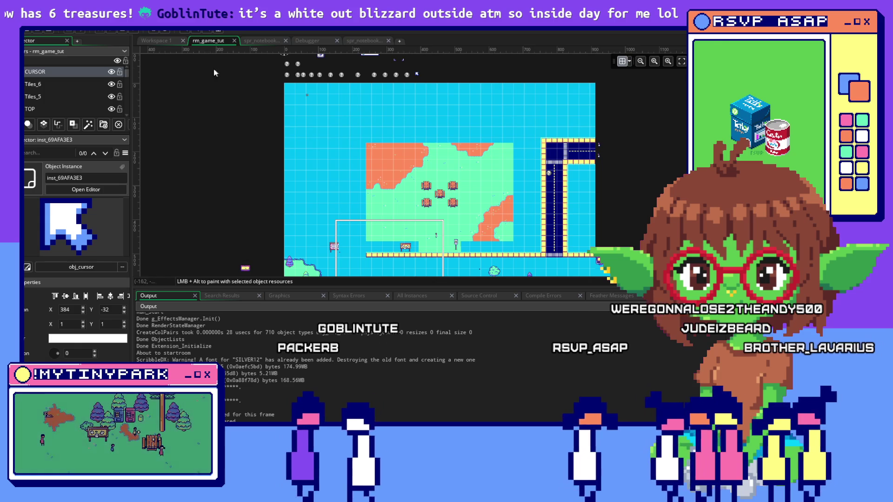
key("alt+Tab")
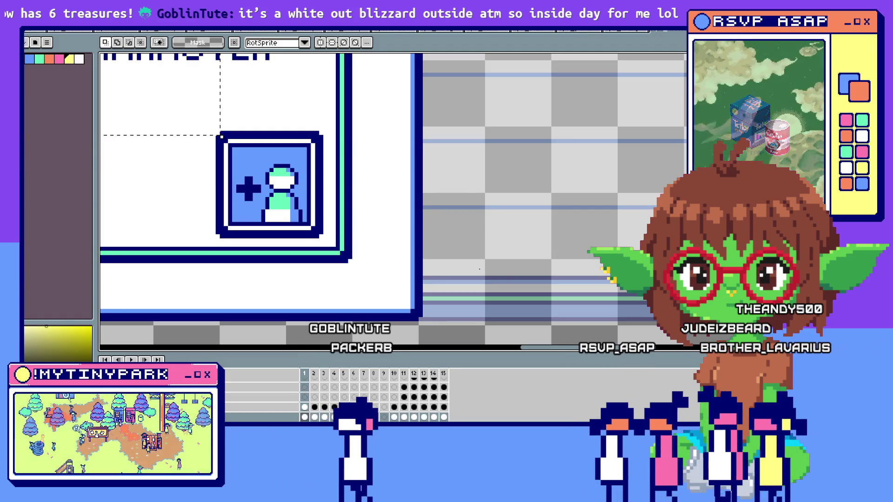
Step: Check the hire-janitor button sprite in Aseprite, then return to the GameMaker debugger
key("alt+Tab")
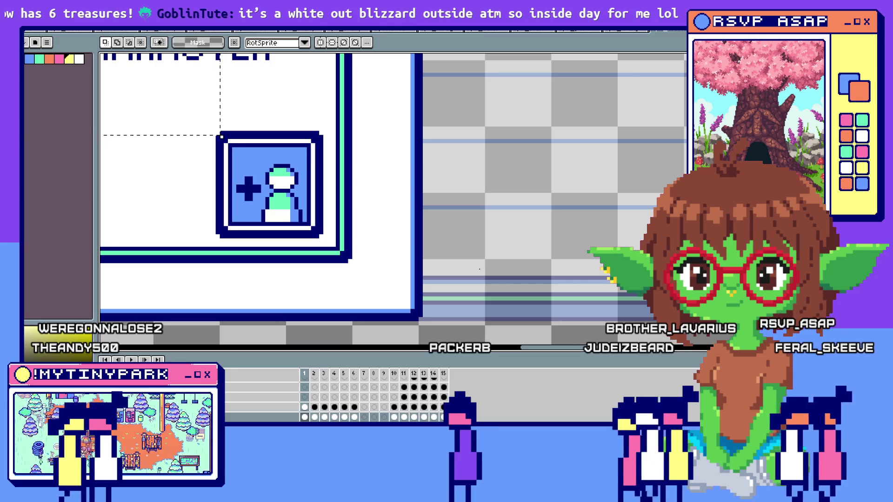
key("alt+Tab")
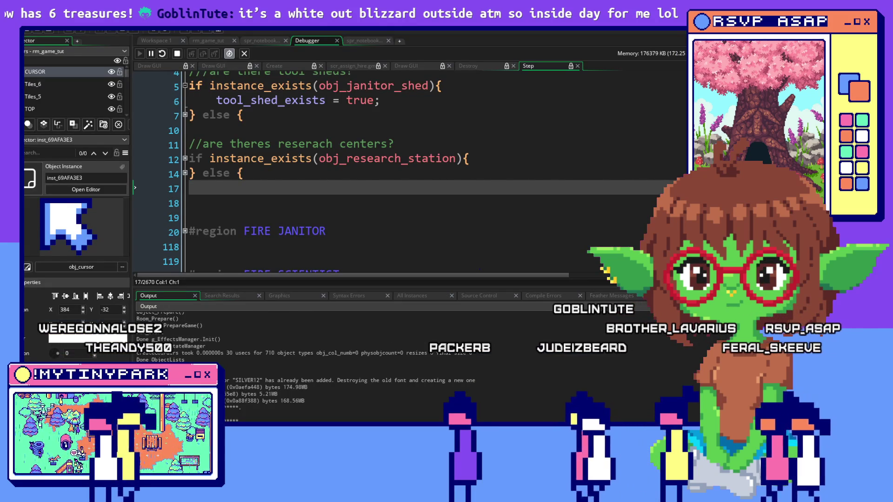
Step: Skip Mayor Dotsworth's introduction and open the Janitors hiring panel with the J key
key("space")
key("space")
key("space")
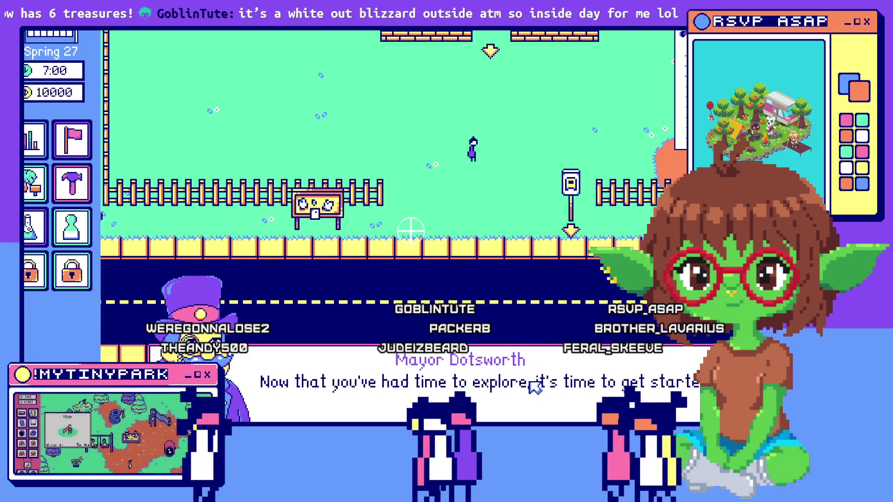
key("j")
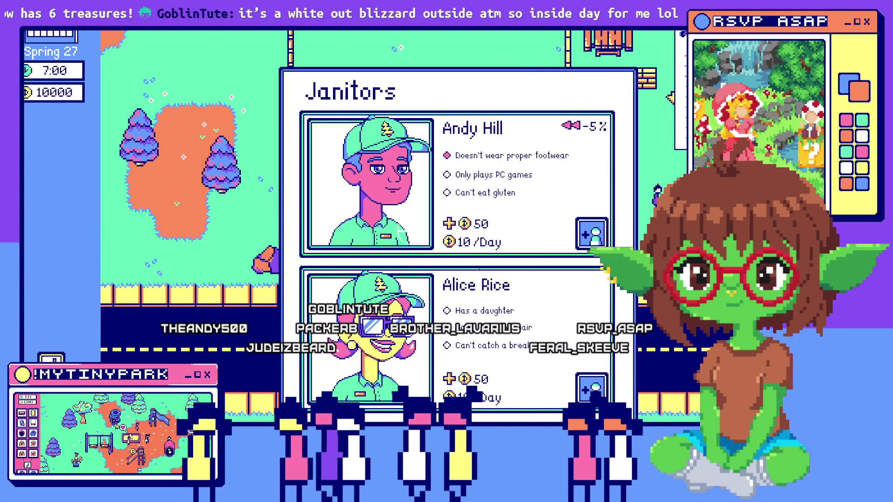
Step: Build tool sheds in the park, leaving 8800 money, and check the Janitors hiring panel
key("Escape")
left_click(72, 184)
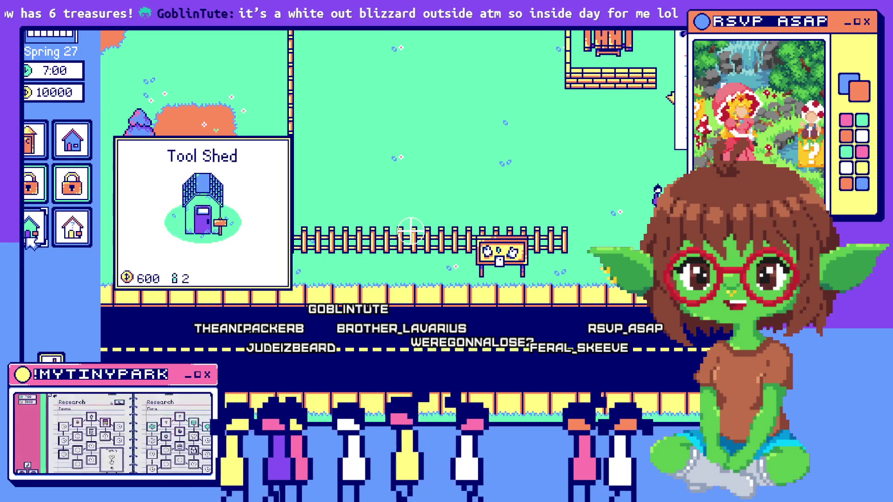
left_click(41, 235)
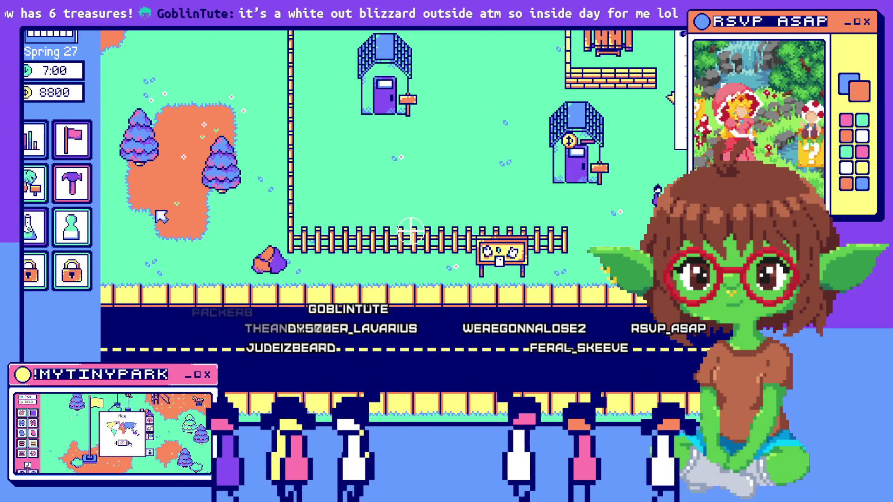
left_click(72, 226)
left_click(183, 220)
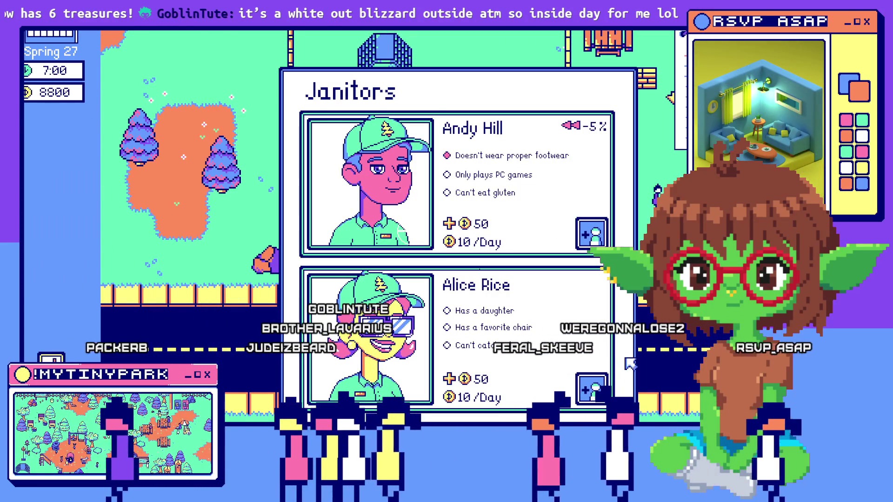
left_click(656, 373)
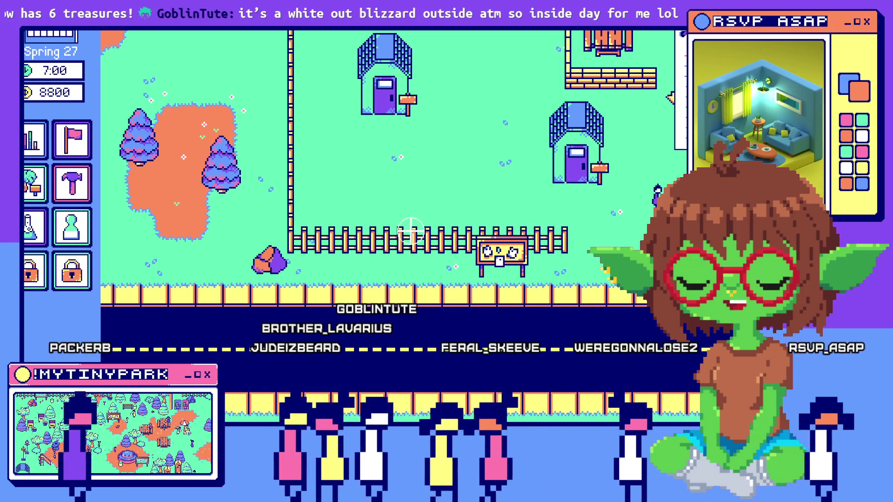
key("d")
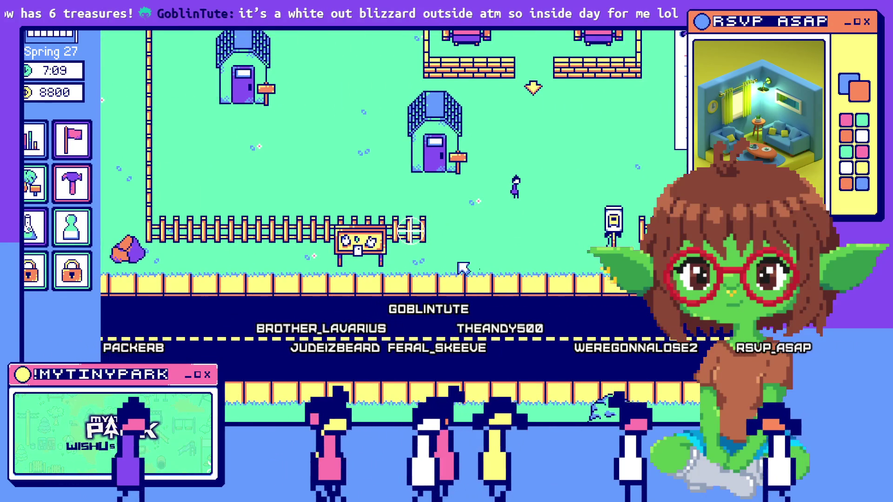
Step: Pan the camera with WASD toward the arriving bus, sheds and picnic tables
key("w")
key("d")
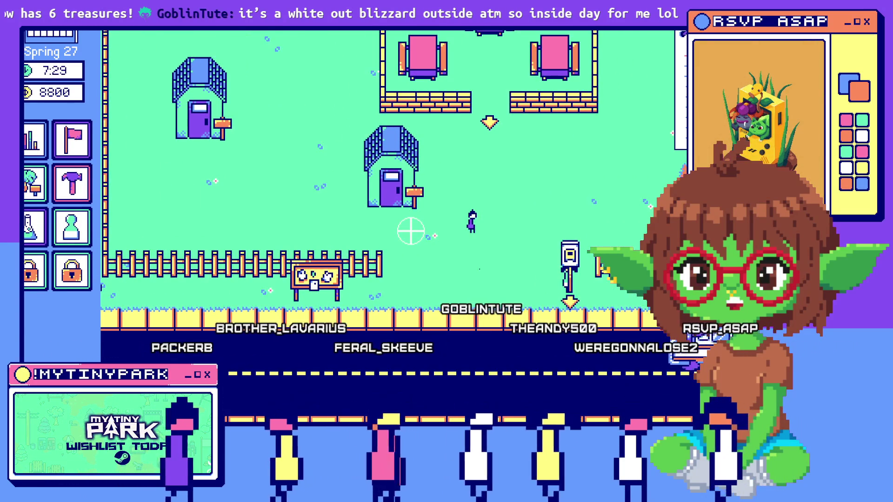
key("s")
key("a")
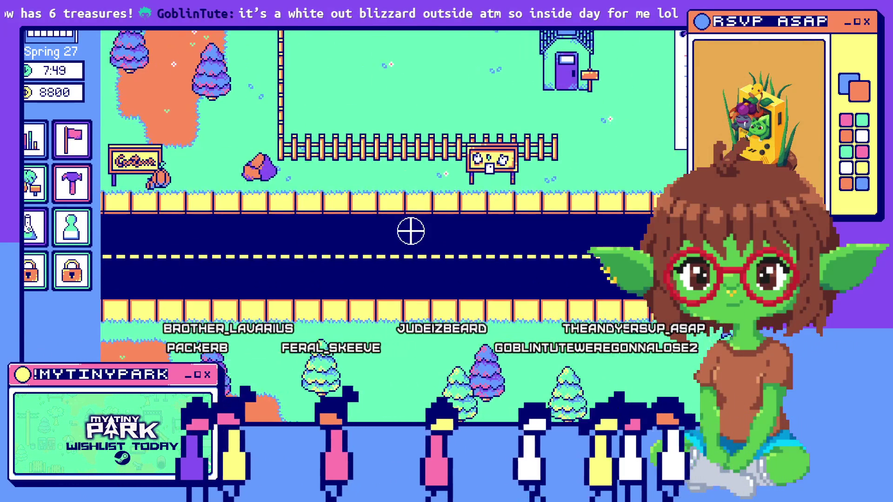
key("d")
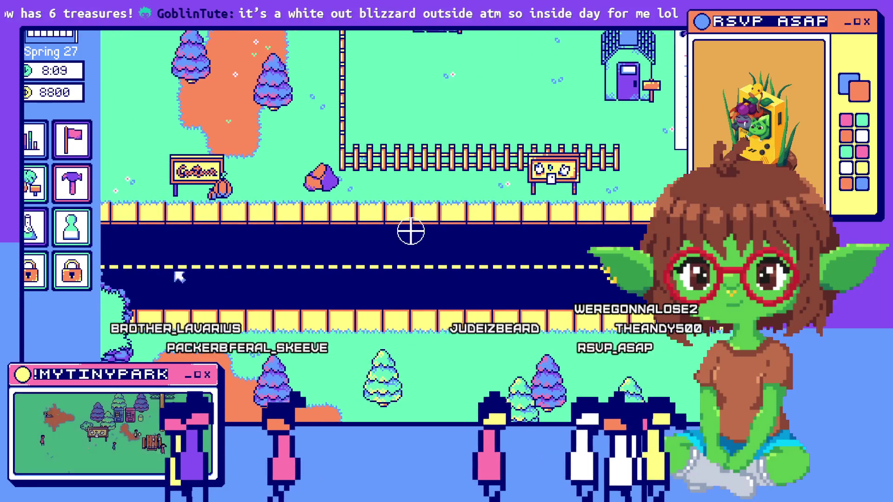
key("d")
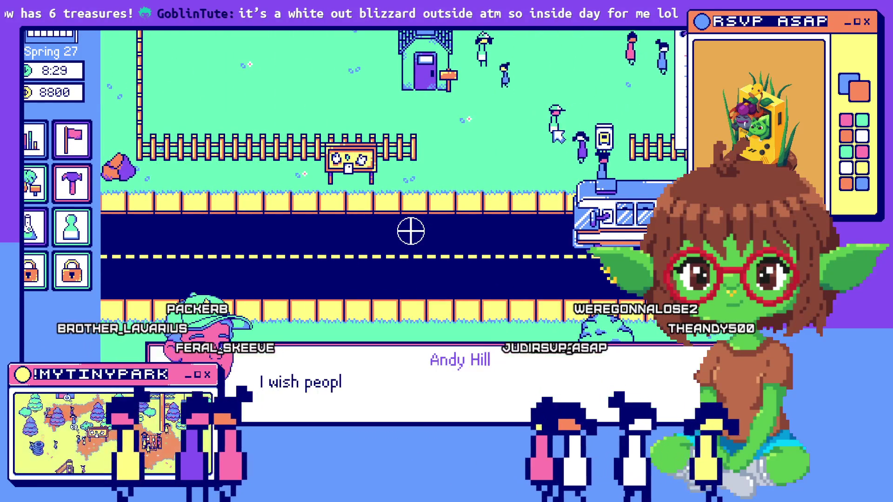
key("w")
key("w")
key("d")
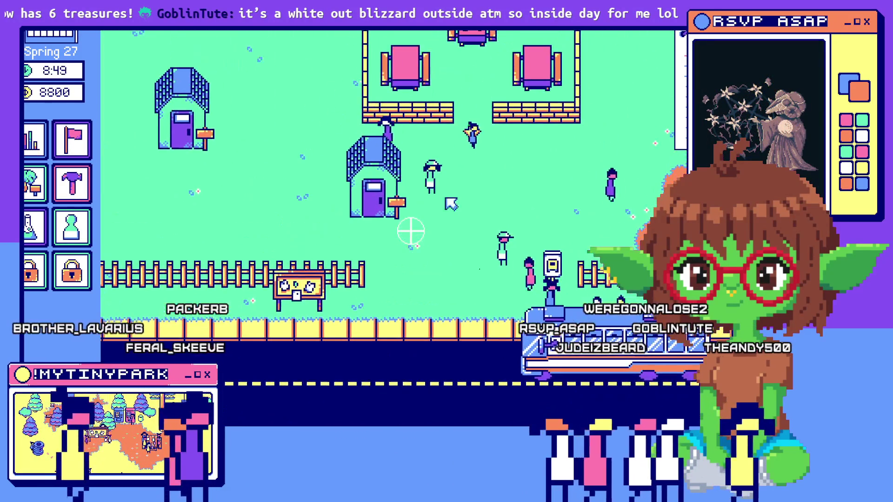
Step: Read janitor Alice Rice's remark about the clean park, then pan to the Reunion area
left_click(436, 185)
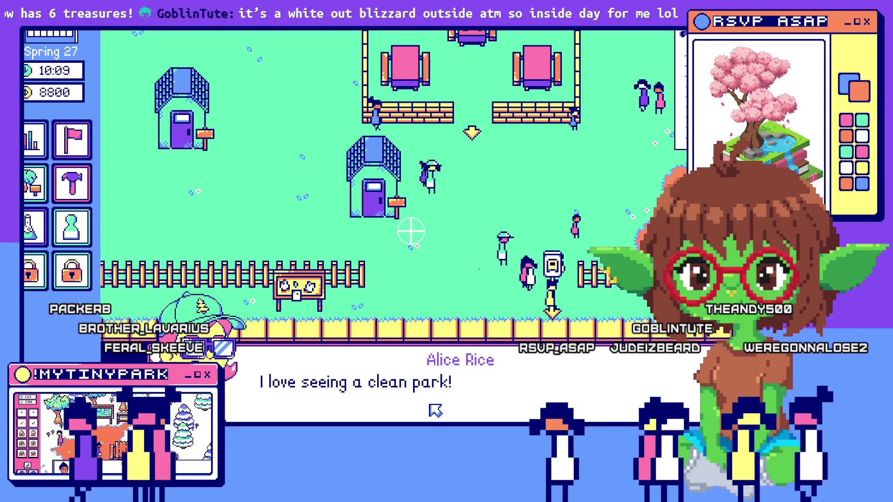
left_click(435, 410)
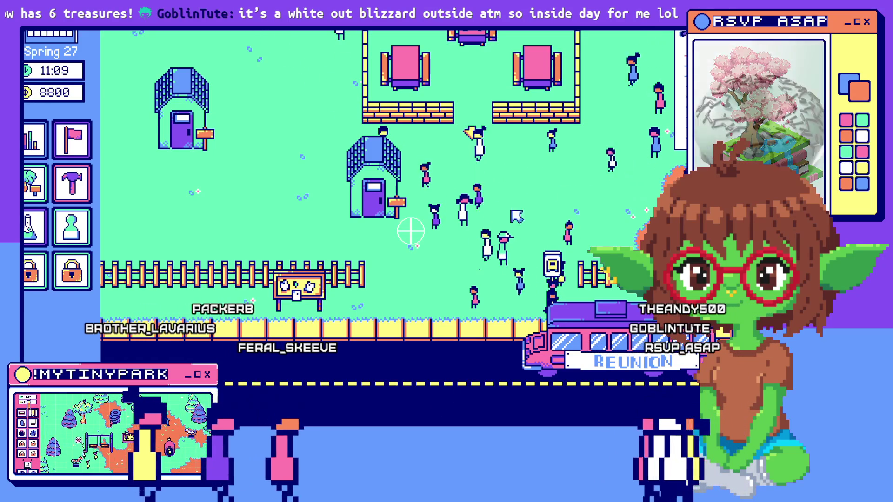
key("w")
key("d")
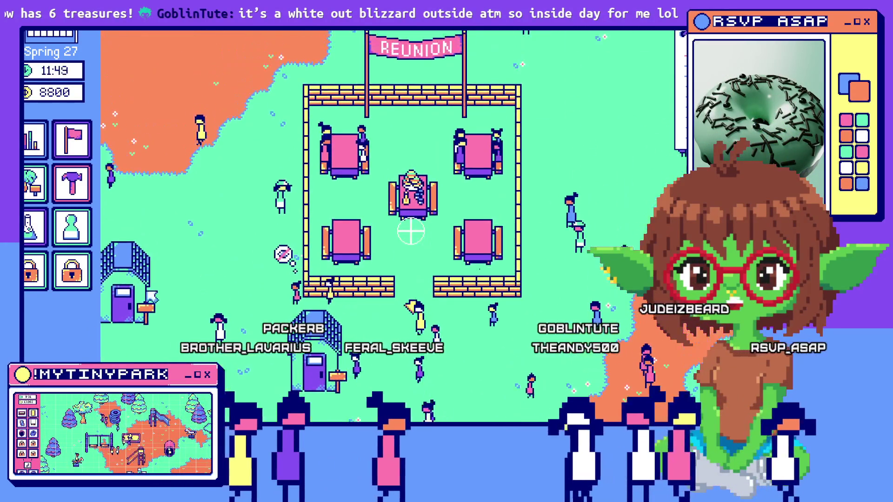
Step: Open the Janitors hiring panel in My Tiny Park, then close it again
key("j")
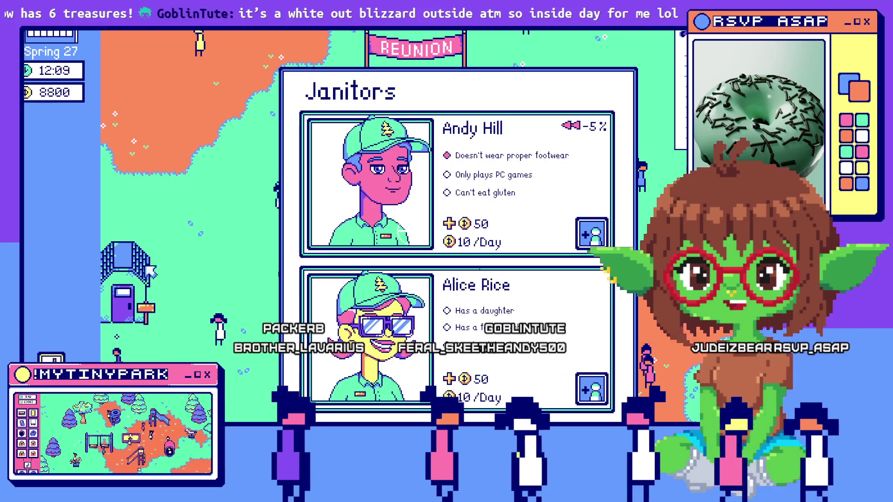
key("Escape")
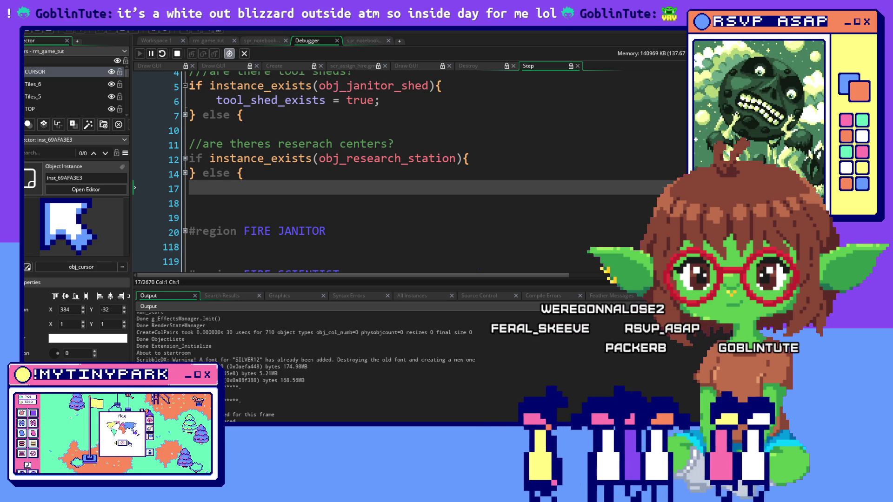
Step: Check the research station existence line and the FIRE JANITOR region, then bring up Aseprite's hire-button sprite
left_click(470, 159)
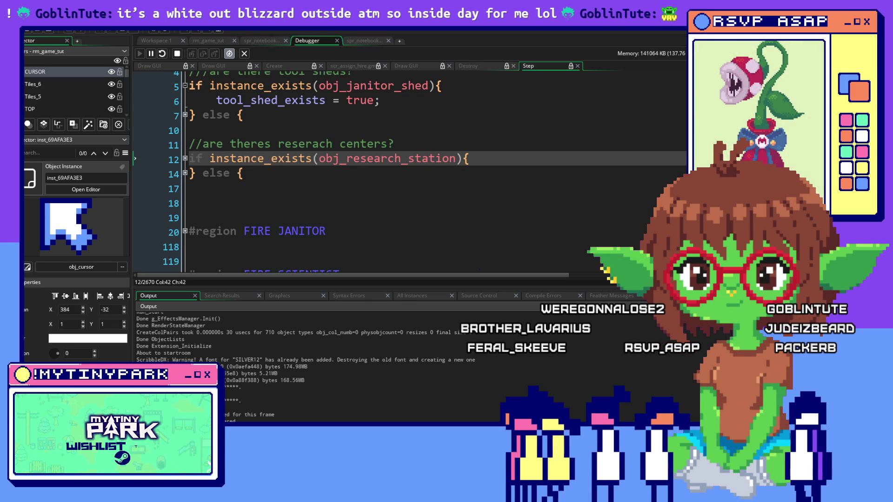
left_click(381, 230)
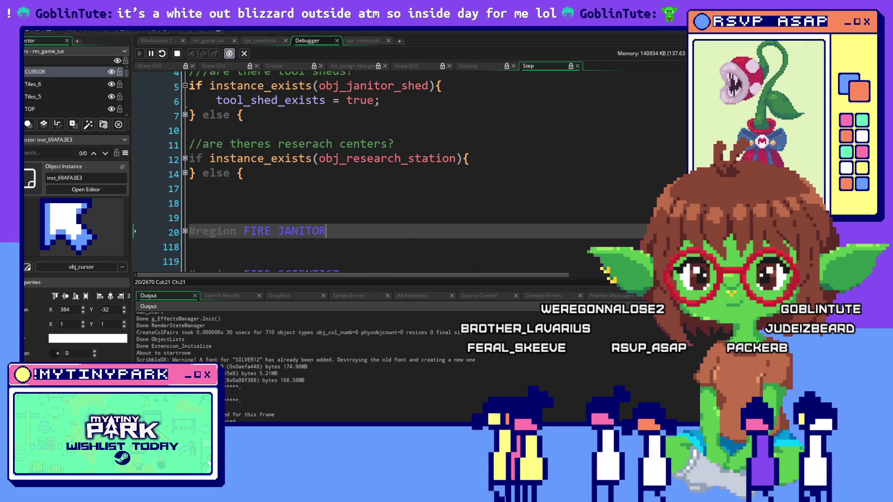
key("alt+Tab")
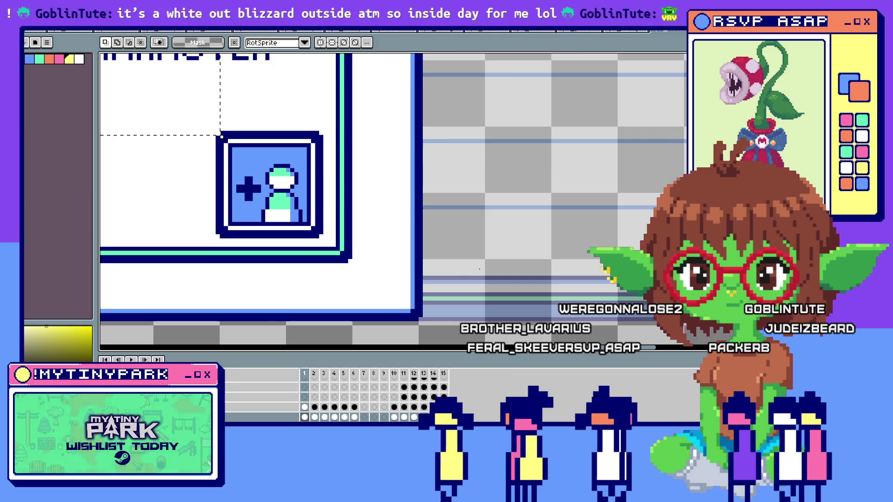
Step: Leave the hire-button sprite unchanged and switch to the running game's Janitors dialog
key("alt+Tab")
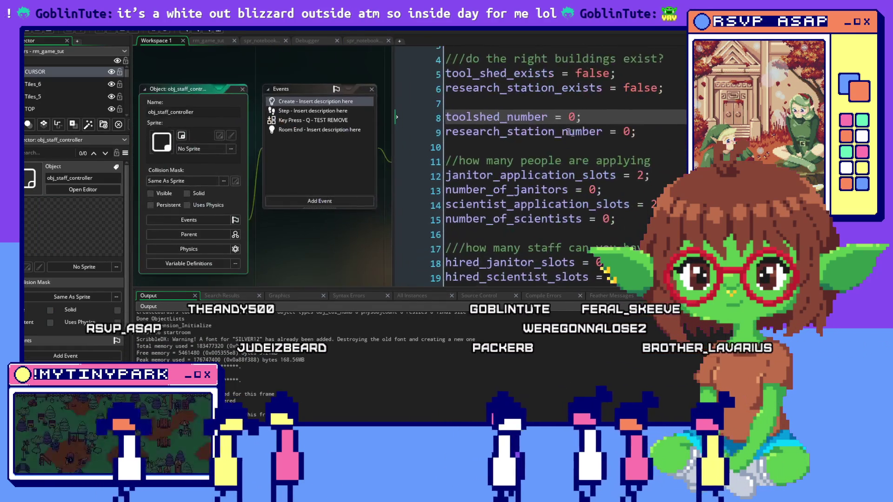
Step: Place the caret on the comment about how many janitors are applying
left_click(520, 160)
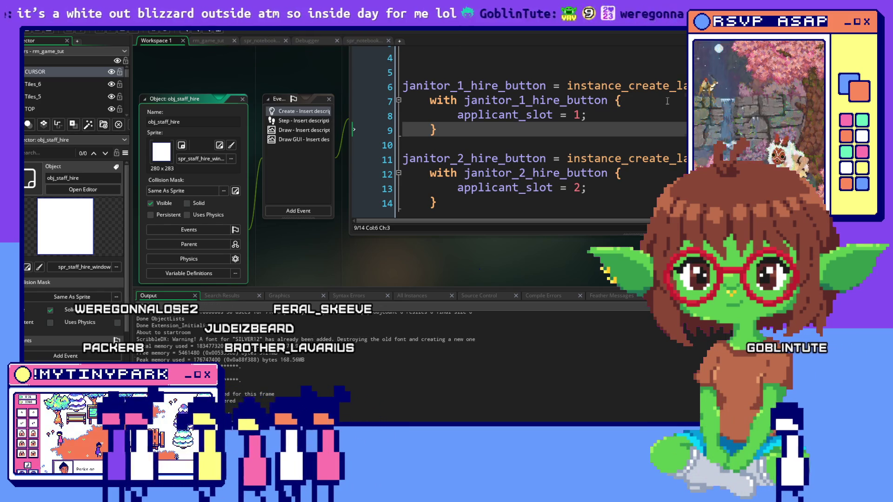
Step: Review the janitor hire-button creation code around applicant_slot = 1, then return to Aseprite's hire-button sprite
left_click(619, 114)
scroll(500, 161, "up", 1)
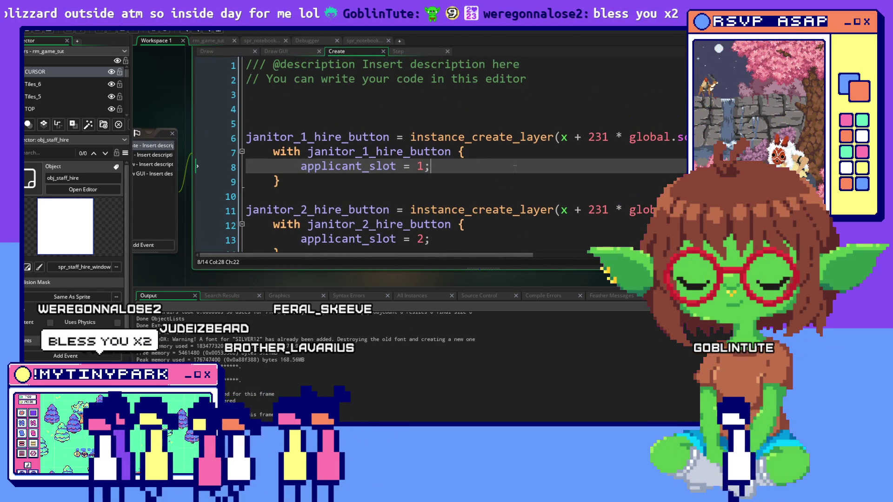
scroll(515, 166, "down", 3)
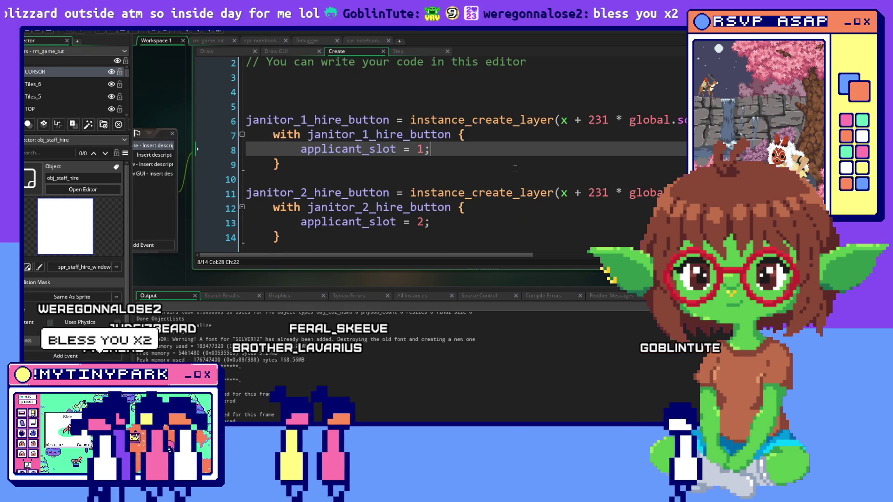
scroll(515, 166, "up", 3)
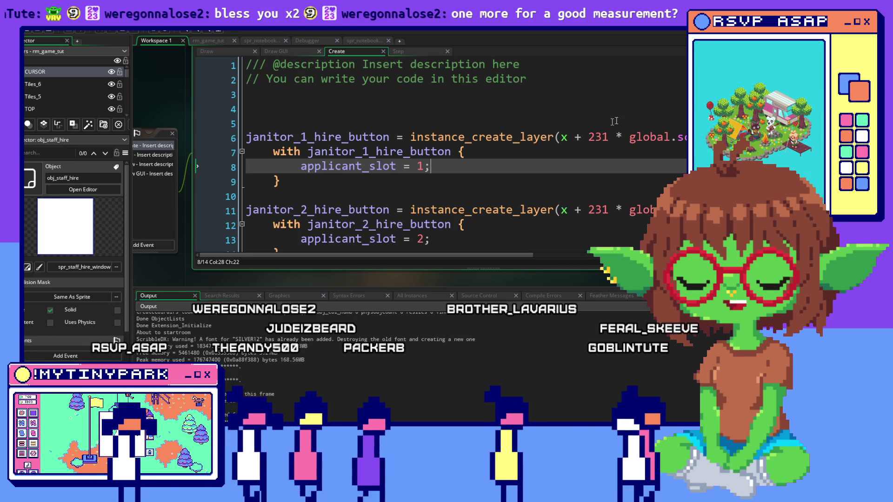
left_click(513, 179)
left_click(667, 164)
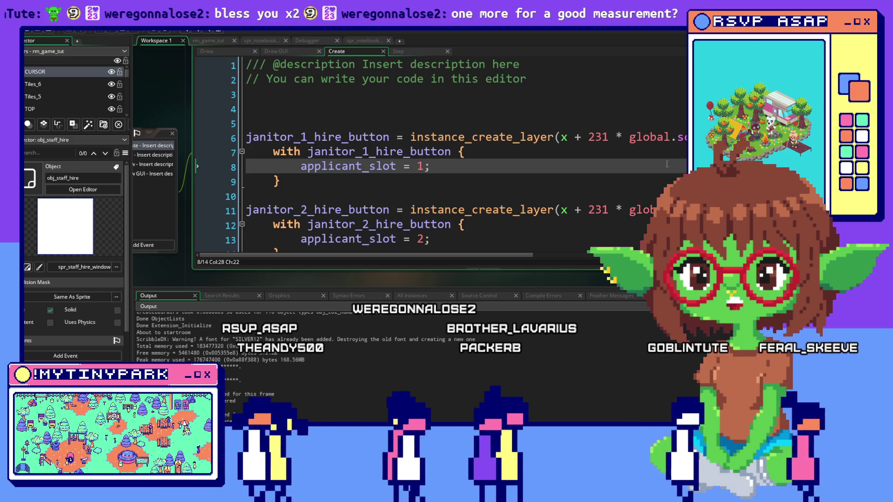
key("alt+Tab")
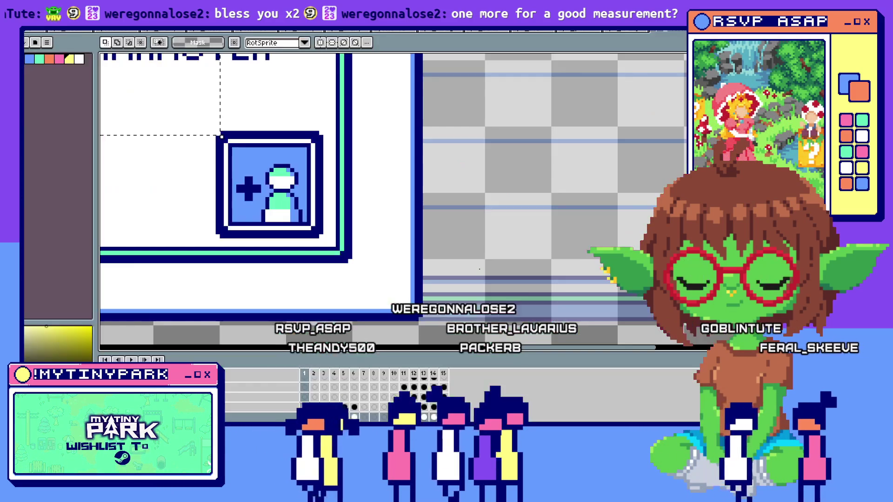
Step: Switch from Aseprite to the running game's Janitors panel listing two new applicants
key("alt+Tab")
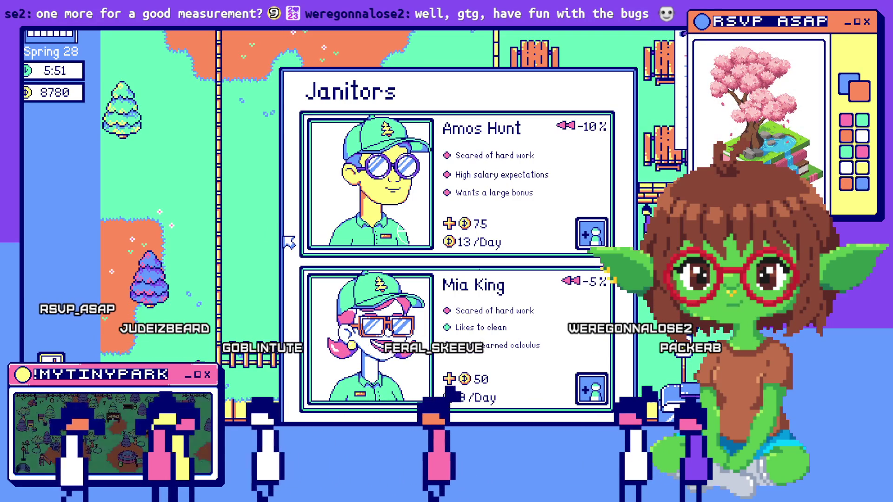
Step: Pan the park view slightly and let the day run, then return to the hire-button sprite
key("d")
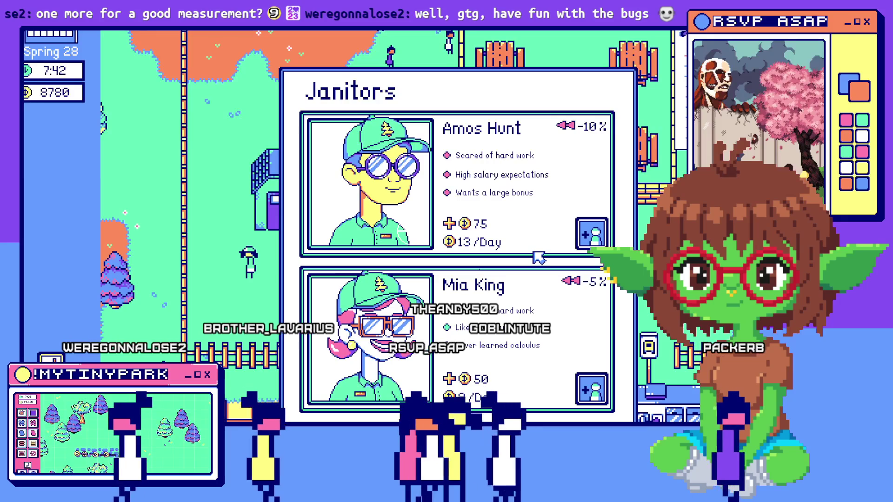
key("alt+Tab")
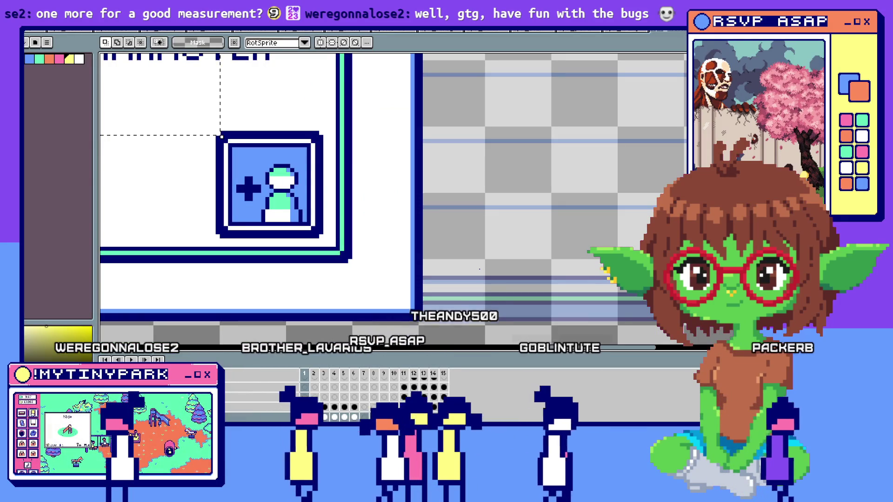
Step: Return to obj_staff_hire's Create code and review the janitor_1 and janitor_2 hire-button creations
key("alt+Tab")
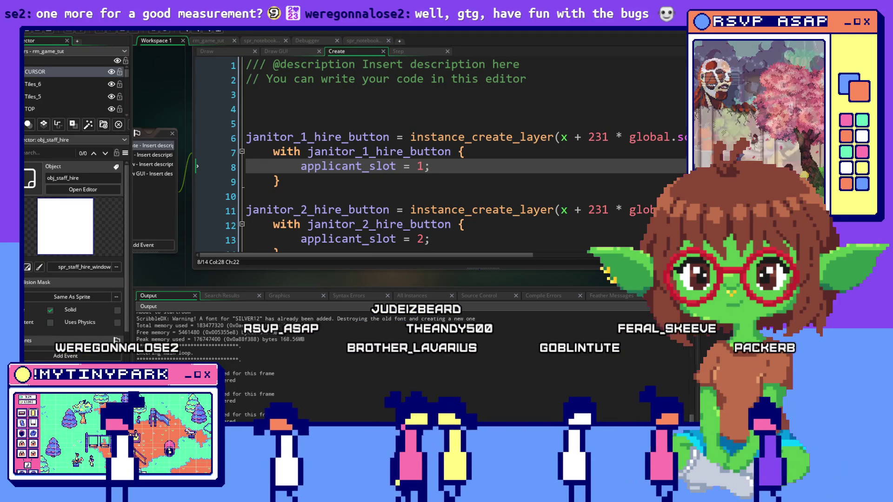
left_click(572, 211)
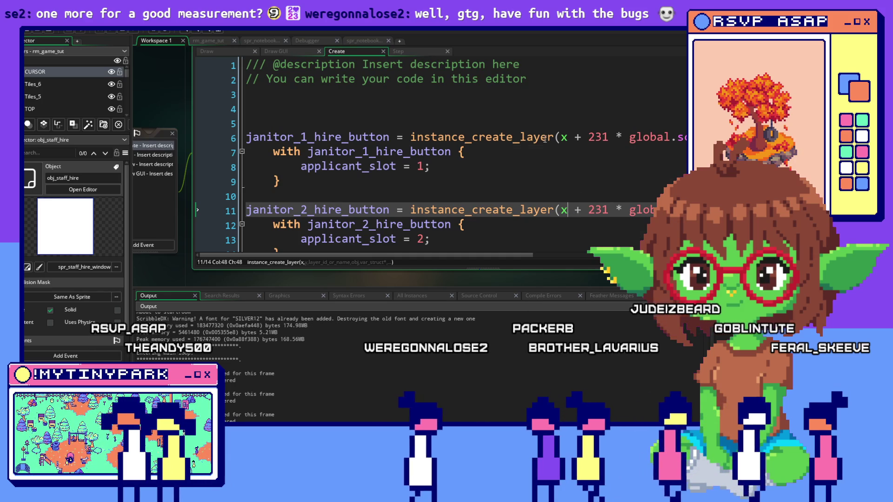
left_click(558, 163)
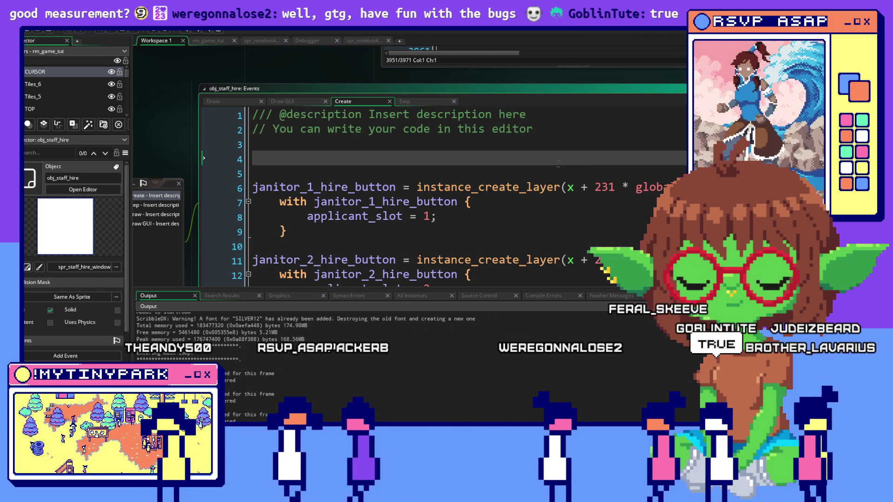
scroll(465, 196, "down", 1)
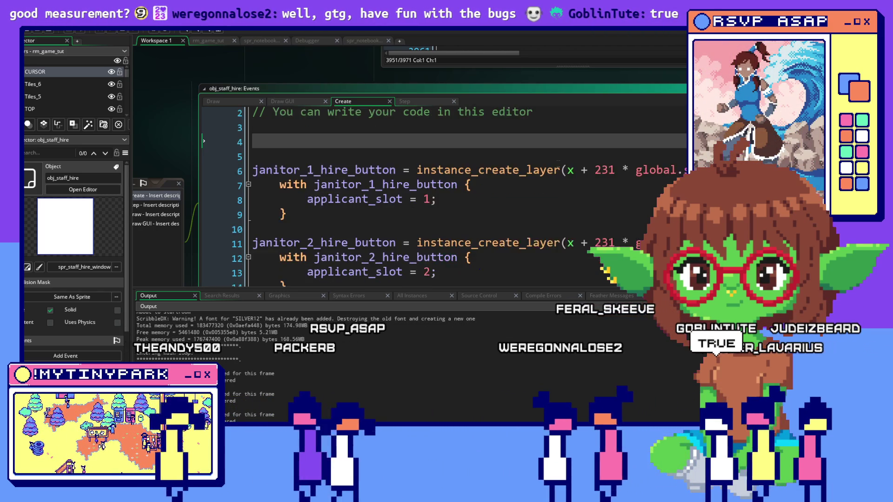
Step: Recentre the workspace and open obj_staff_controller's Create code
left_click_drag(558, 163, 520, 175)
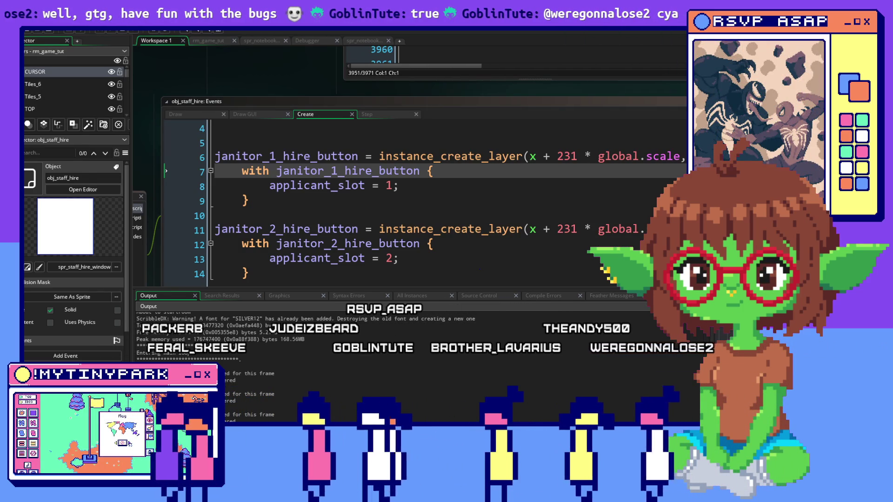
scroll(460, 191, "down", 1)
left_click(475, 186)
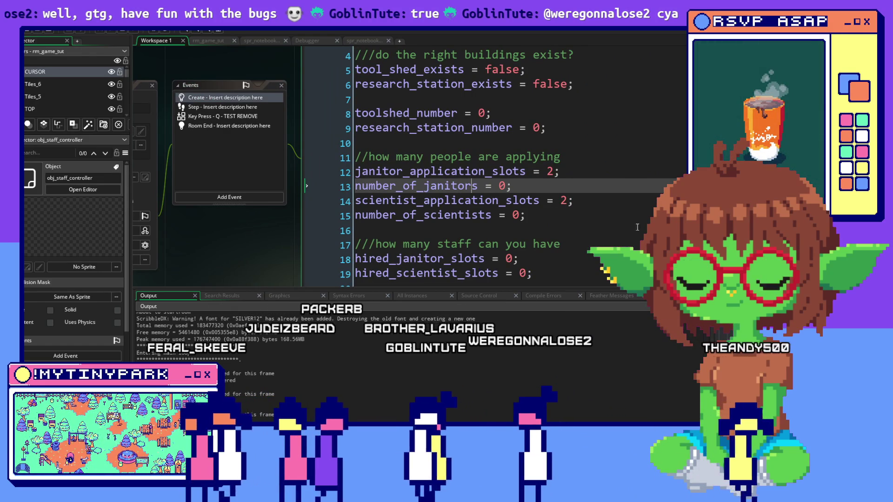
Step: Scroll to the scientist application slot line on line 45 and bring the scr_assign_hire script into view
scroll(613, 224, "down", 3)
scroll(465, 167, "down", 13)
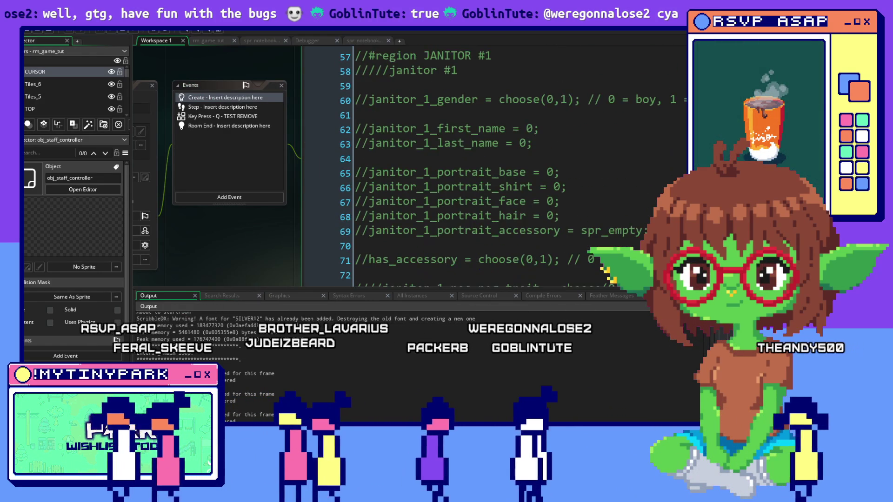
scroll(465, 168, "down", 3)
scroll(465, 168, "up", 2)
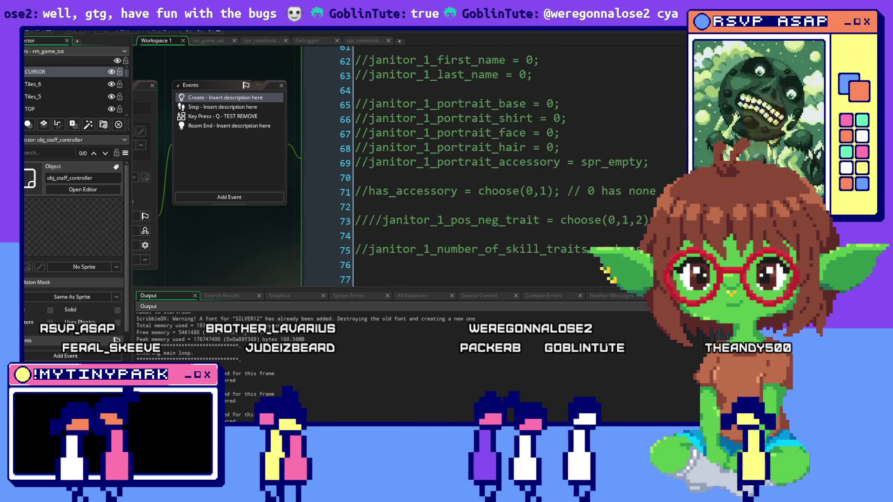
scroll(465, 168, "down", 8)
scroll(465, 168, "up", 1)
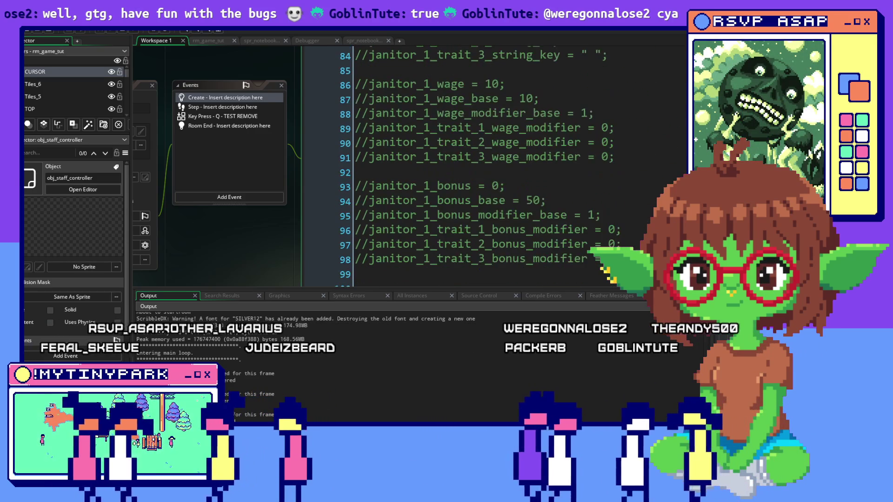
scroll(465, 167, "up", 5)
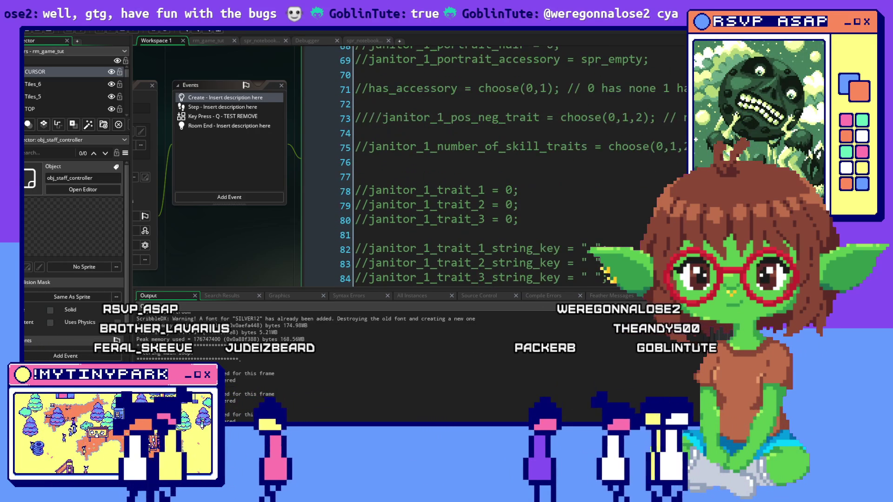
scroll(668, 126, "left", 5)
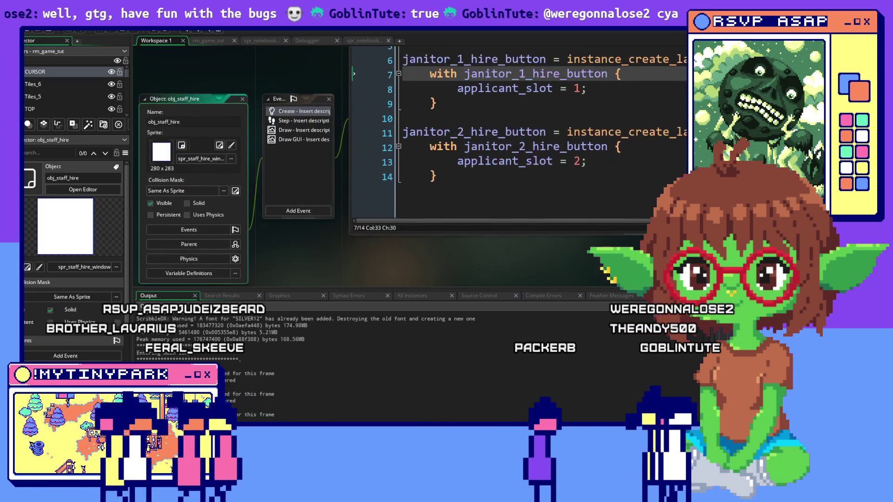
scroll(669, 127, "up", 10)
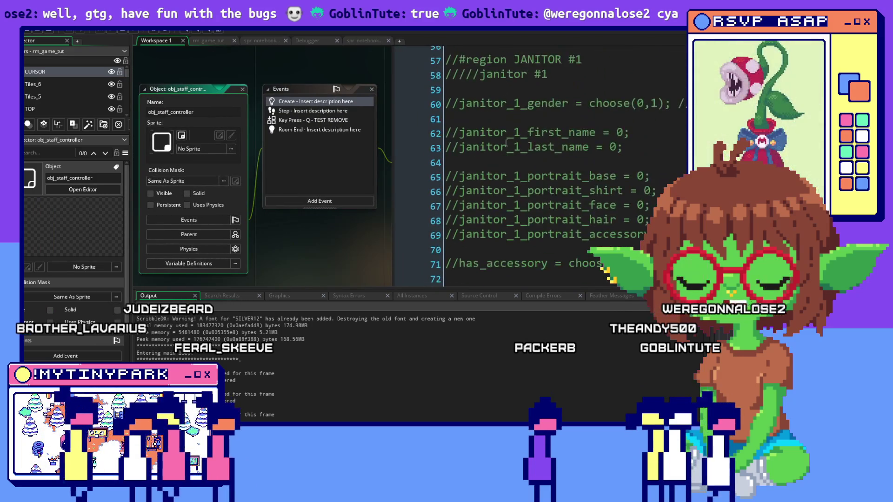
scroll(506, 143, "up", 1)
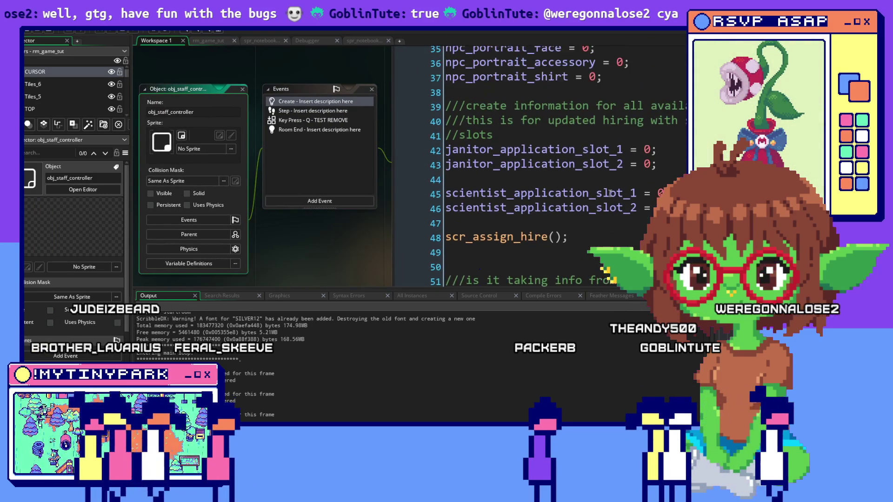
scroll(507, 163, "right", 3)
left_click(411, 189)
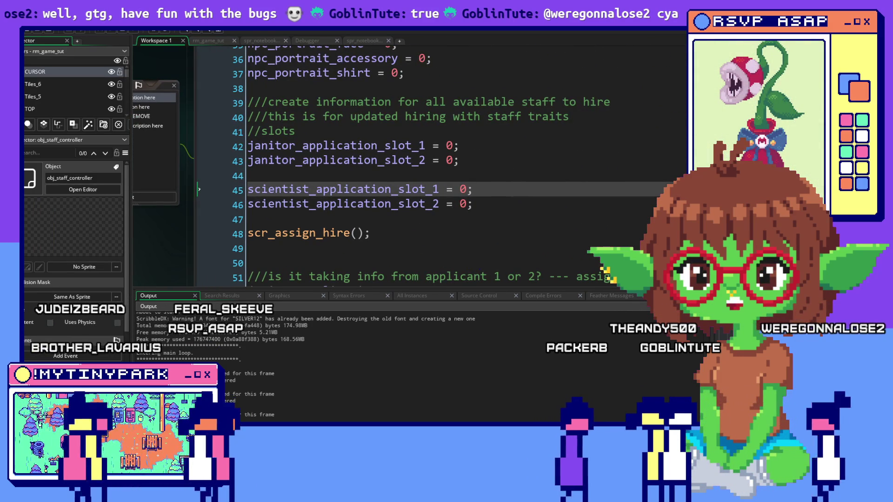
key("ctrl+Tab")
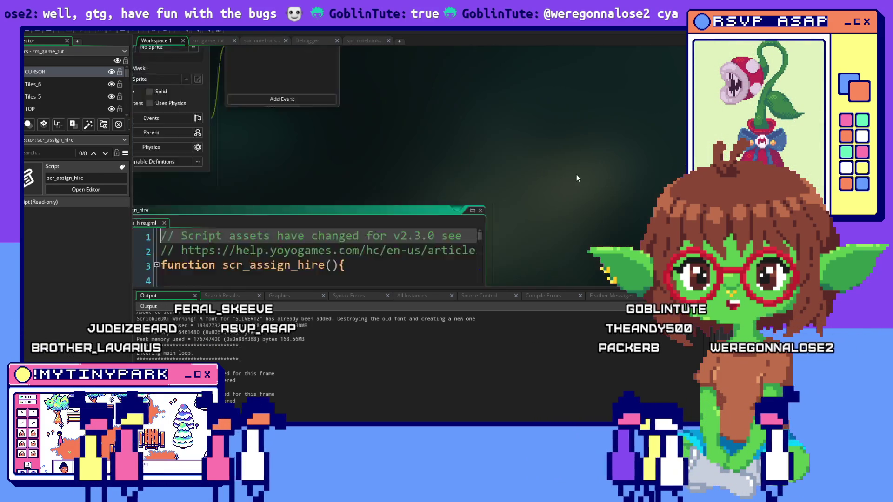
Step: Scroll through scr_assign_hire's janitor #1 gender, name and portrait variable declarations
scroll(404, 146, "down", 5)
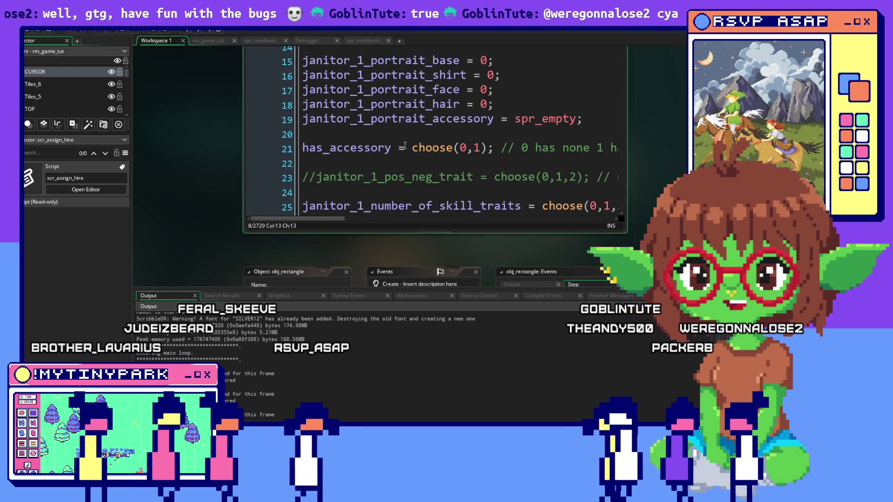
scroll(404, 146, "up", 5)
scroll(405, 145, "down", 7)
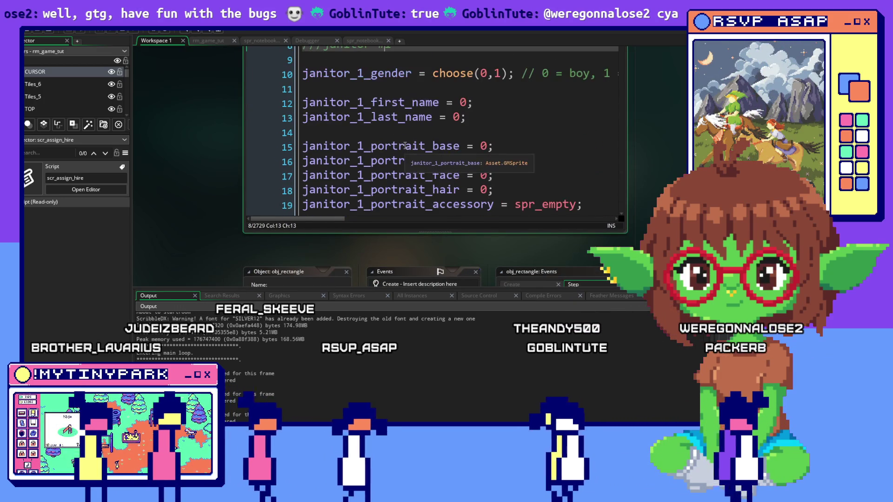
scroll(405, 145, "down", 5)
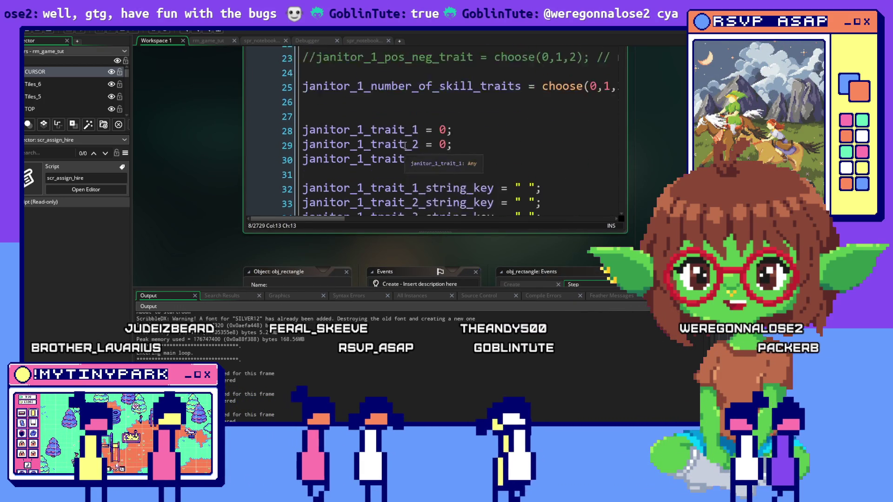
scroll(405, 145, "up", 5)
scroll(405, 145, "up", 6)
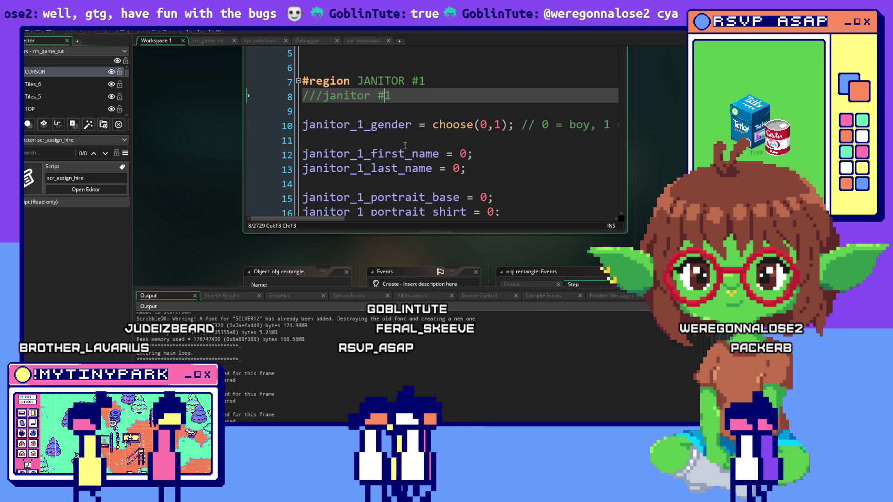
scroll(405, 146, "down", 13)
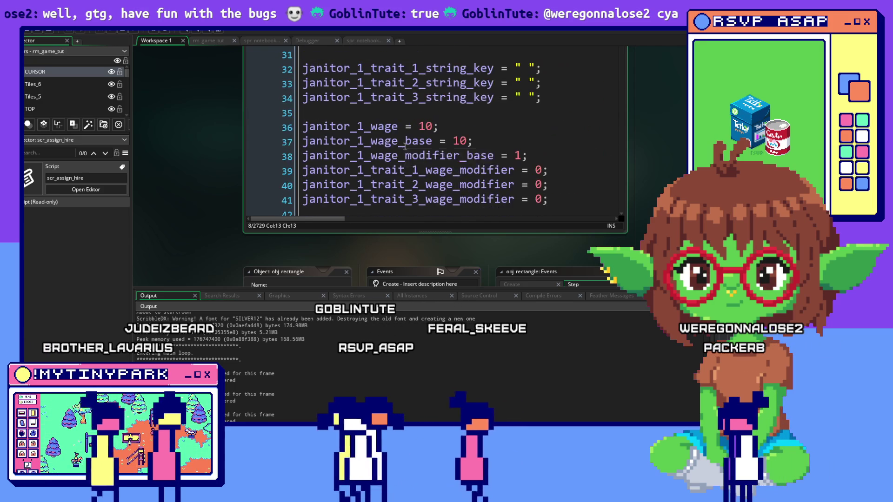
scroll(405, 145, "down", 14)
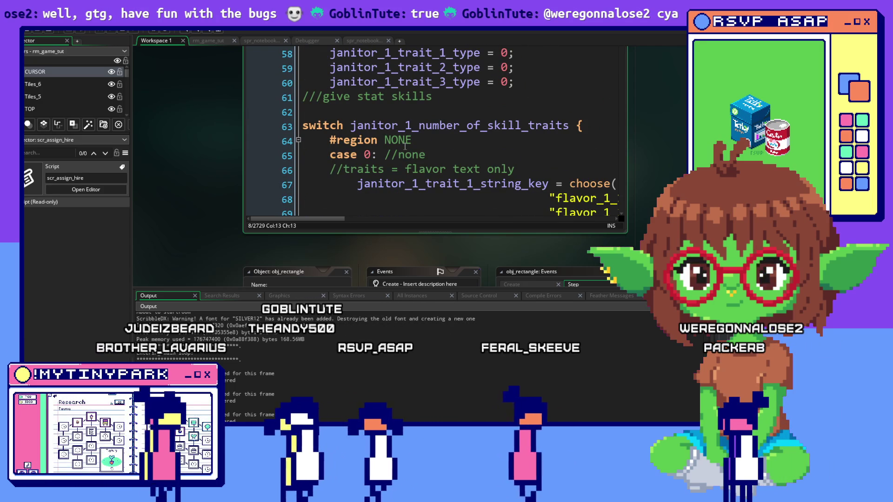
scroll(405, 146, "down", 17)
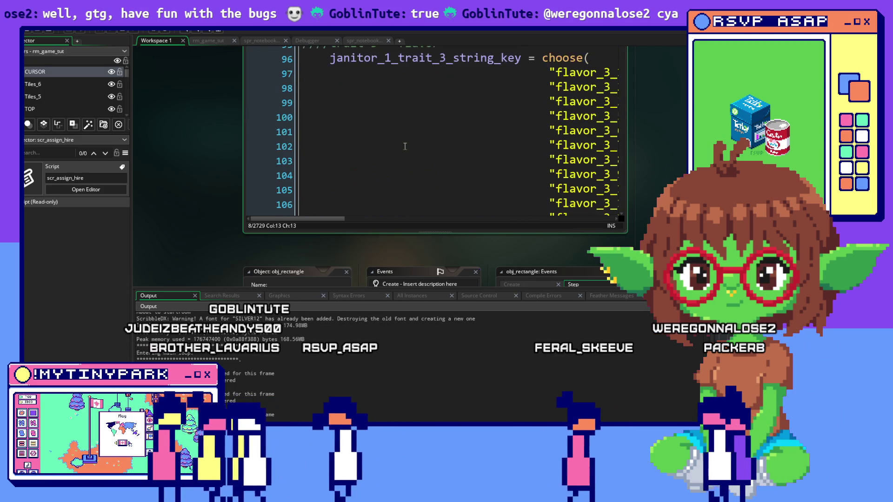
scroll(405, 146, "down", 2)
scroll(407, 147, "up", 6)
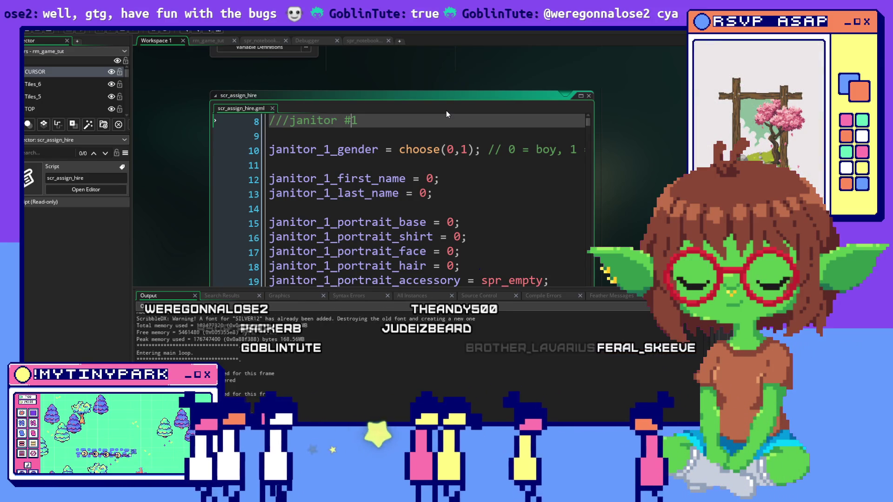
scroll(517, 219, "down", 2)
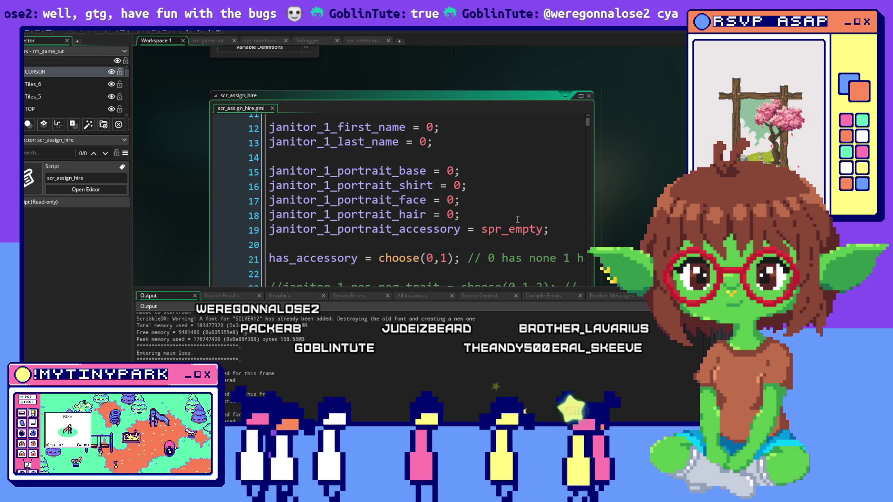
scroll(518, 219, "down", 3)
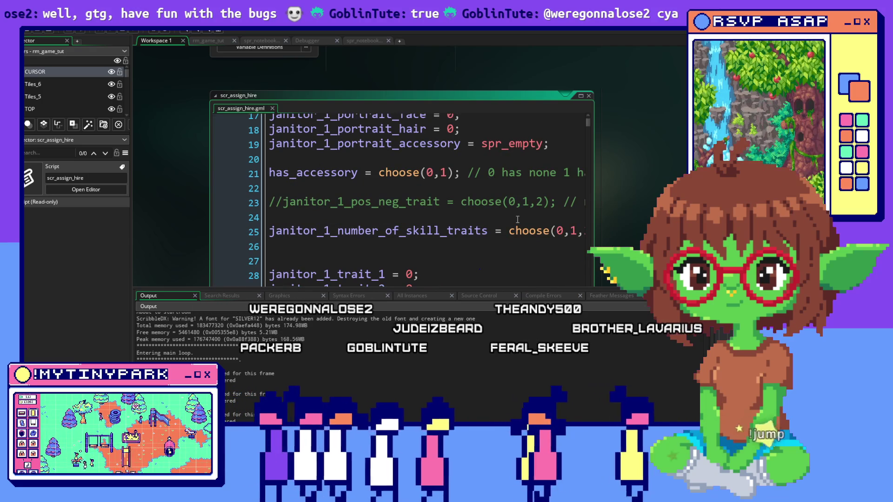
scroll(517, 219, "down", 2)
scroll(517, 219, "down", 3)
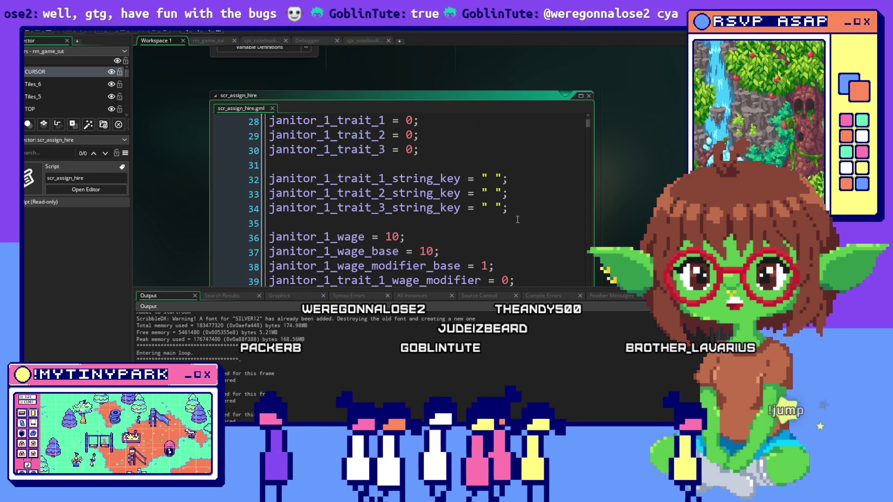
scroll(518, 219, "down", 3)
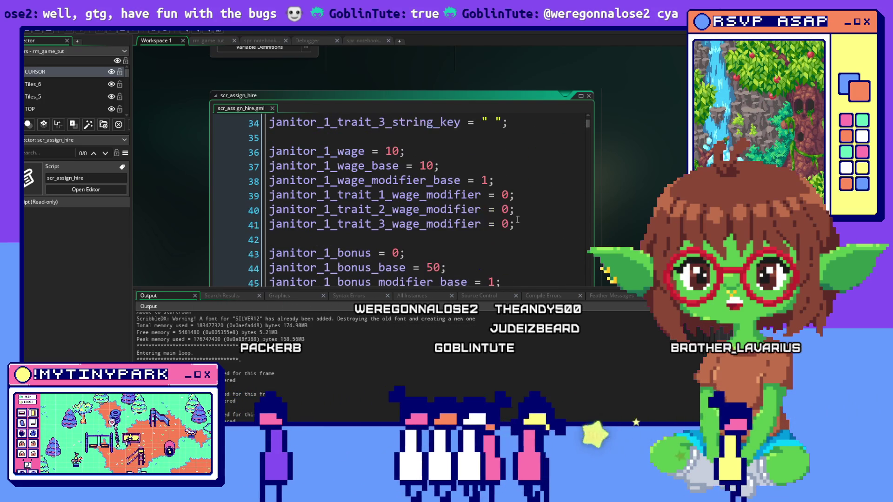
scroll(505, 228, "down", 3)
scroll(506, 228, "down", 5)
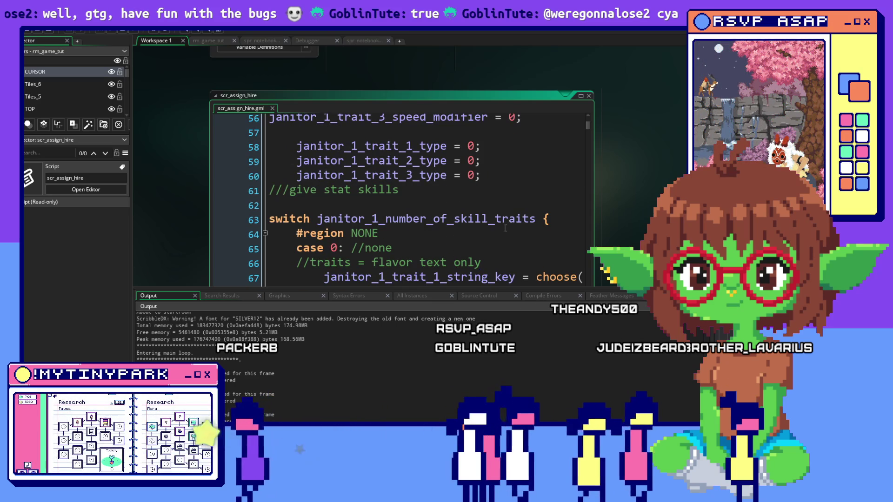
scroll(506, 228, "down", 2)
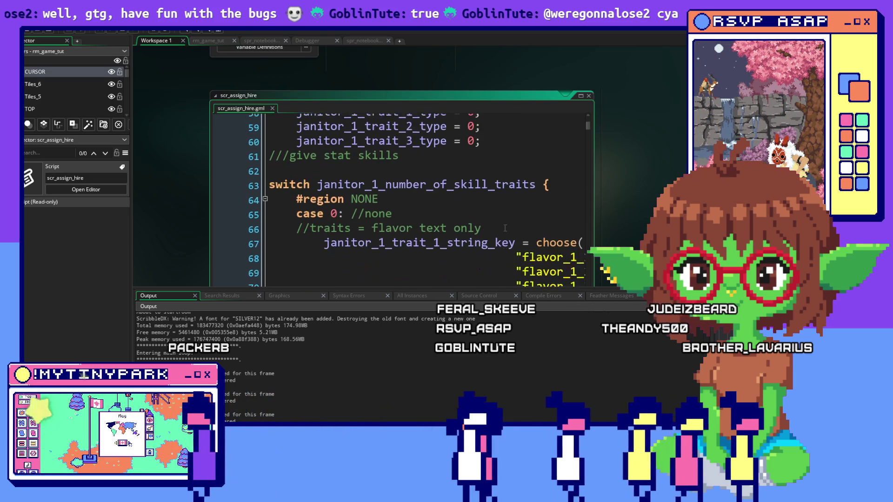
scroll(505, 228, "up", 5)
scroll(505, 228, "up", 5)
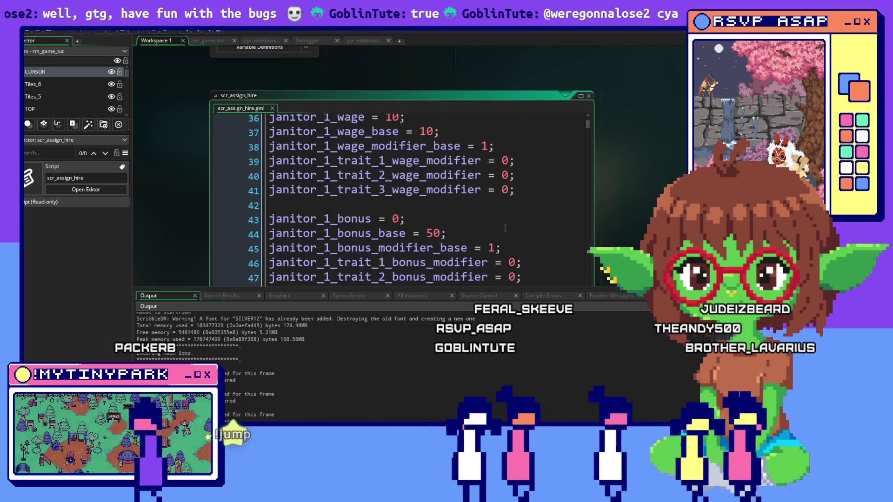
scroll(505, 228, "up", 1)
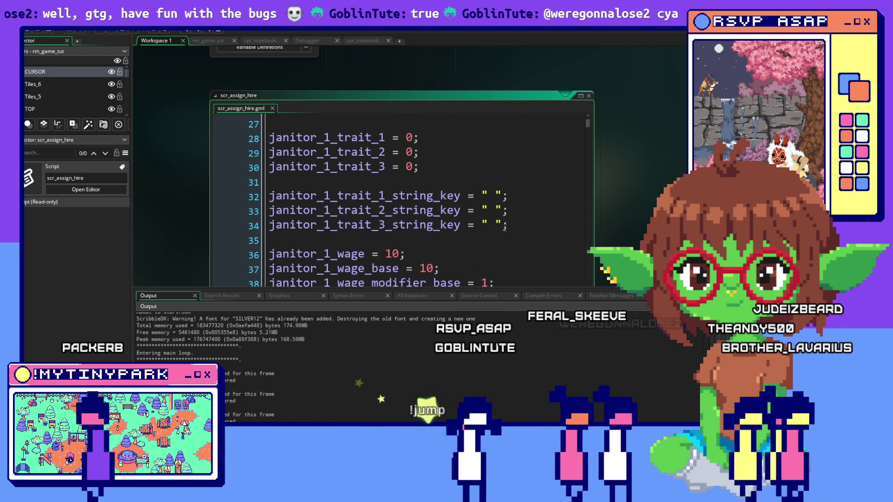
scroll(505, 228, "up", 2)
scroll(506, 228, "up", 3)
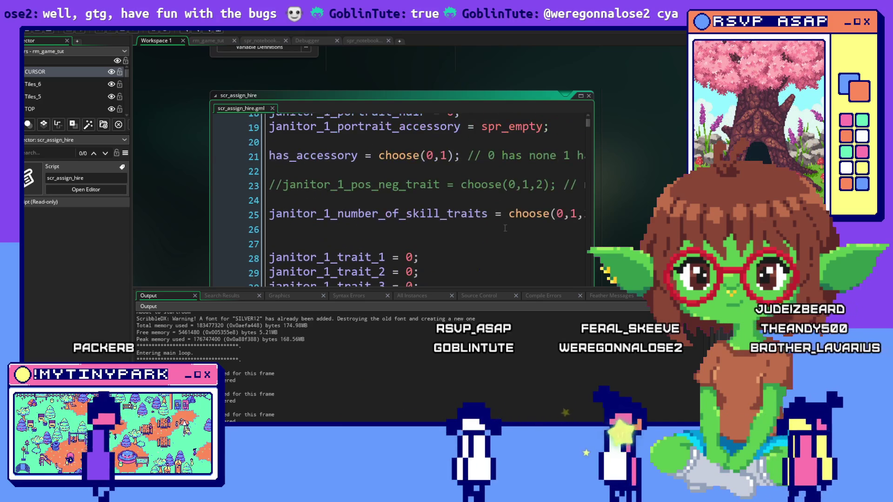
scroll(505, 228, "up", 1)
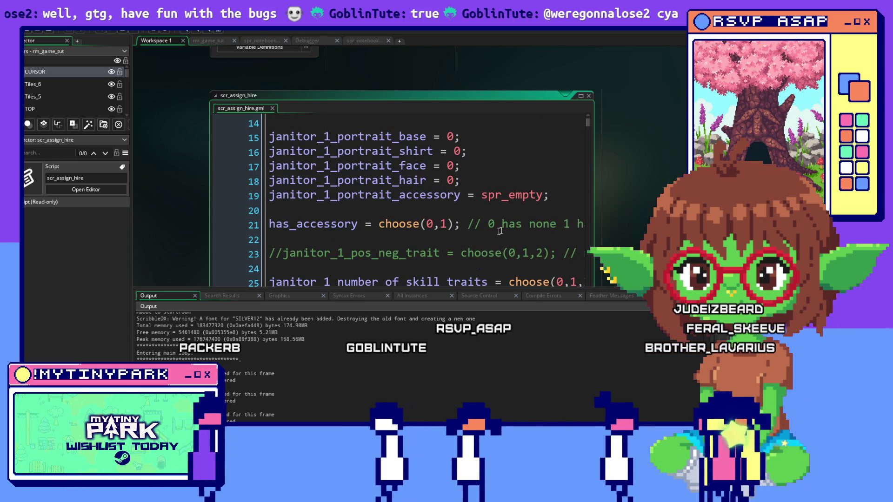
left_click_drag(311, 225, 451, 233)
left_click(496, 225)
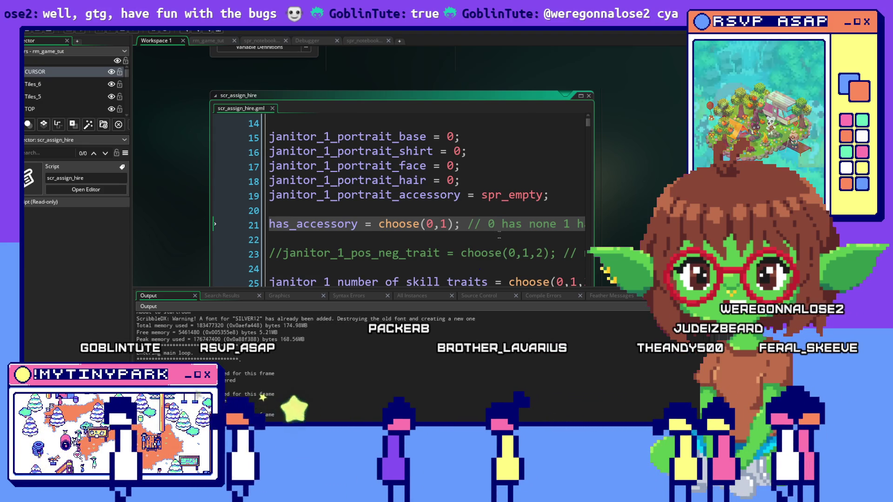
scroll(499, 234, "up", 4)
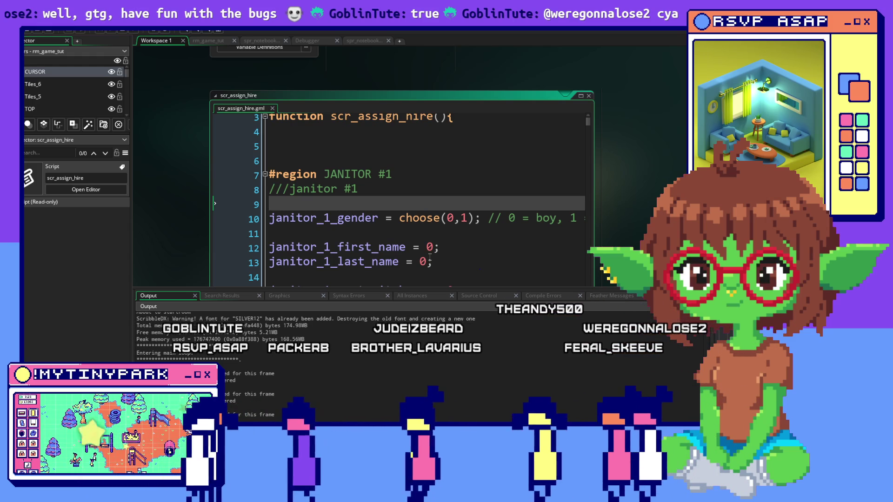
Step: Add janitor_1_hired = false; on line 9 of scr_assign_hire, then return to obj_staff_controller's code
type("janitor_1_hired")
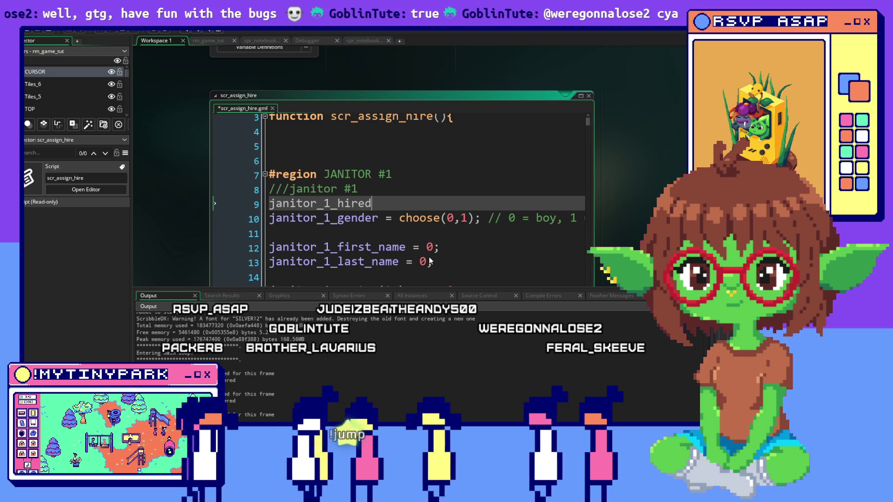
type(" = false;")
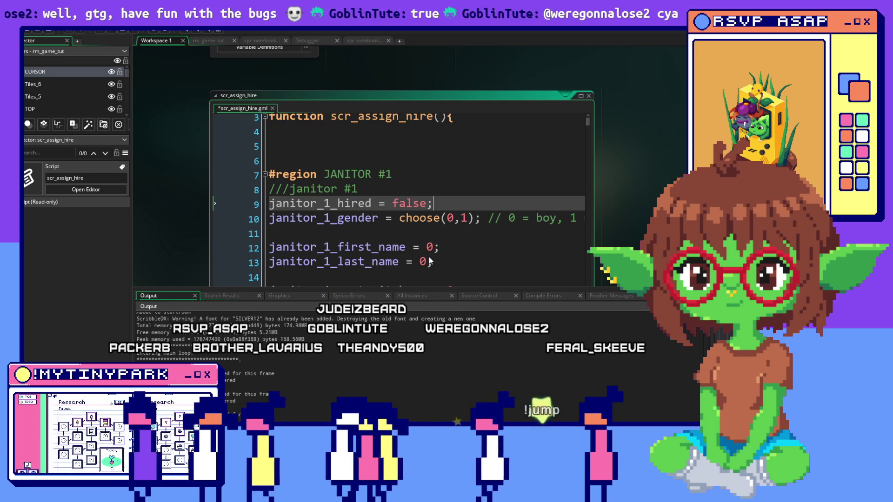
key("Return")
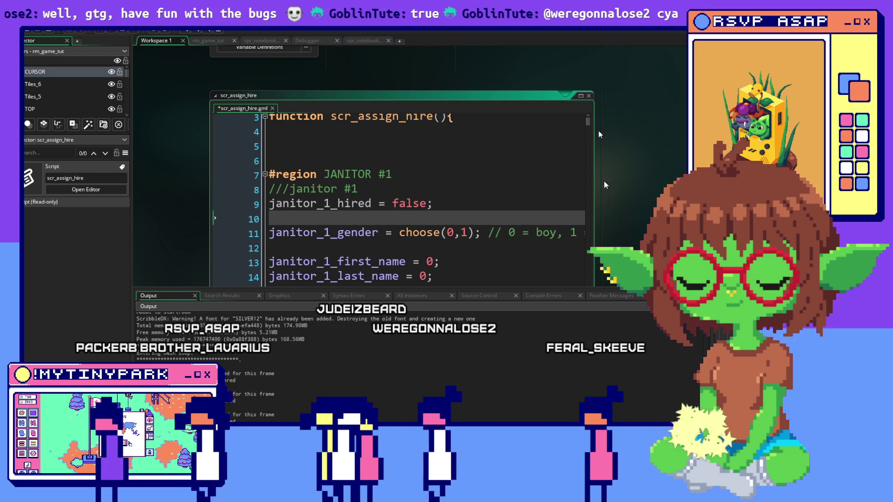
key("ctrl+Tab")
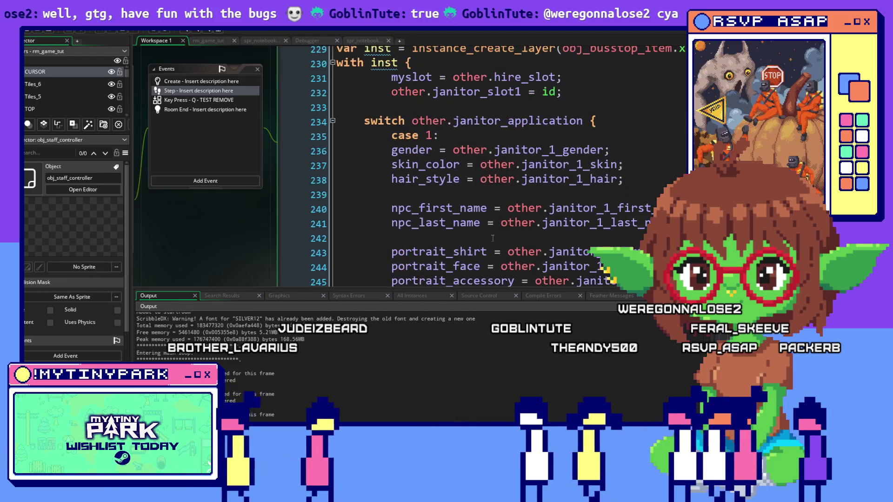
Step: Start typing other.janitor_1_hired on line 249 of obj_staff_controller's Step code
scroll(492, 238, "down", 3)
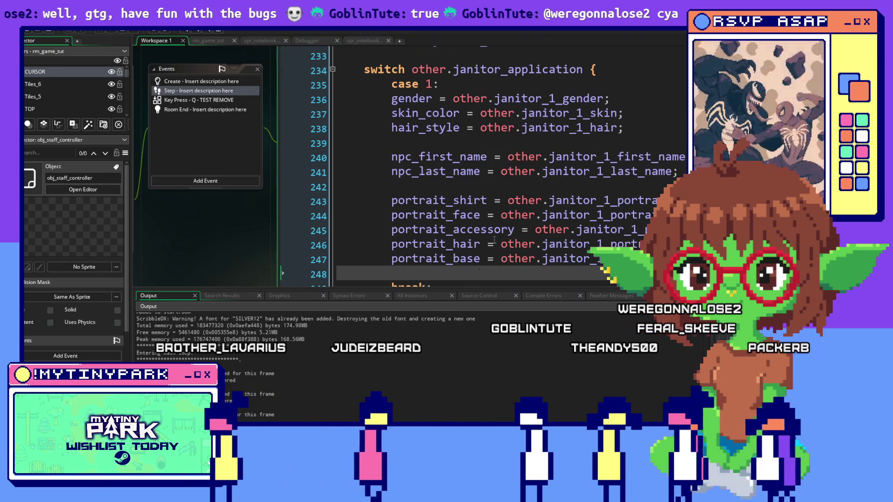
scroll(411, 158, "down", 1)
type("other")
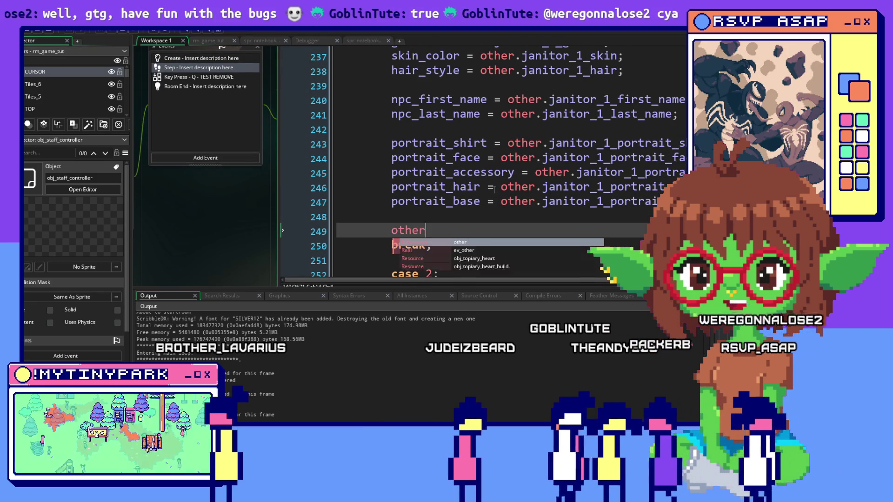
type(".h")
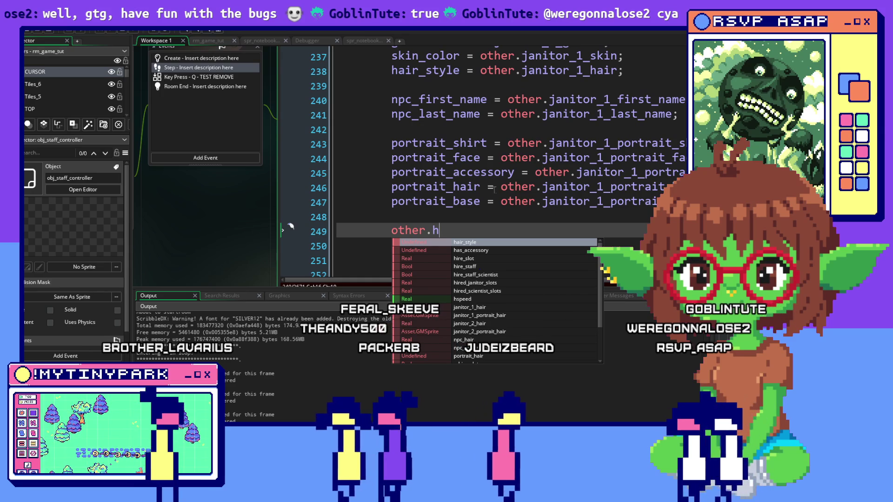
key("BackSpace")
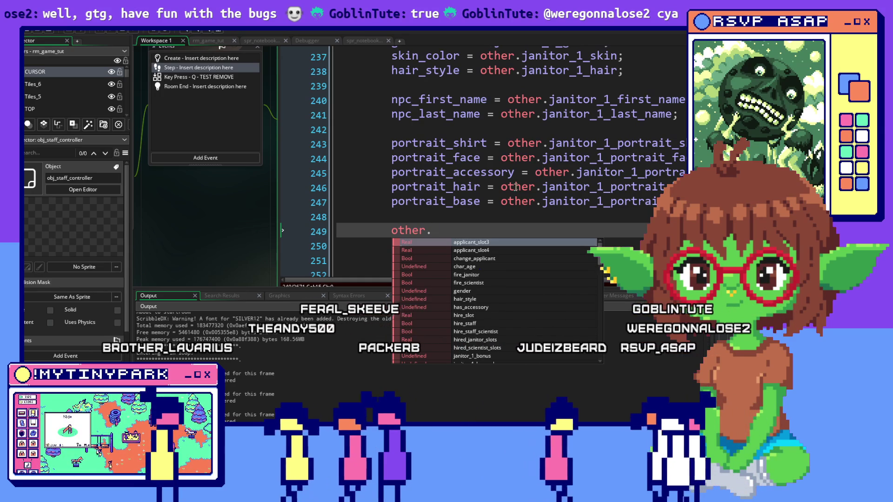
type("janit")
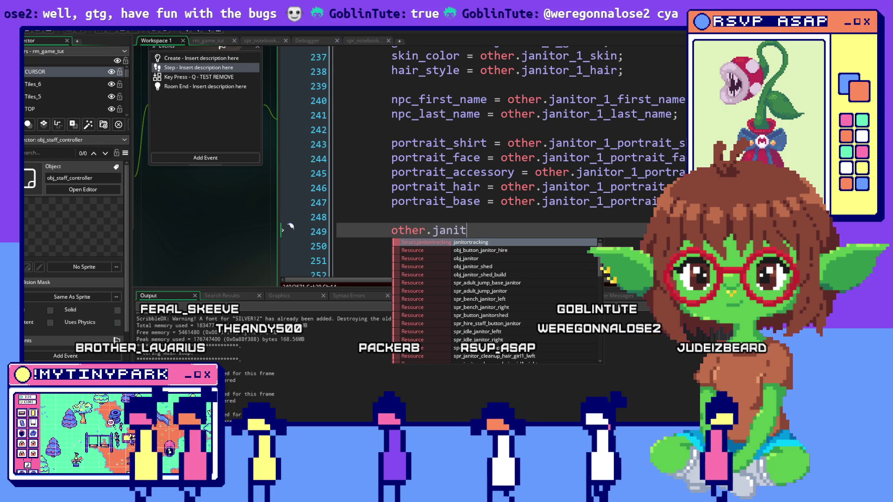
type("oe")
key("Escape")
type("r")
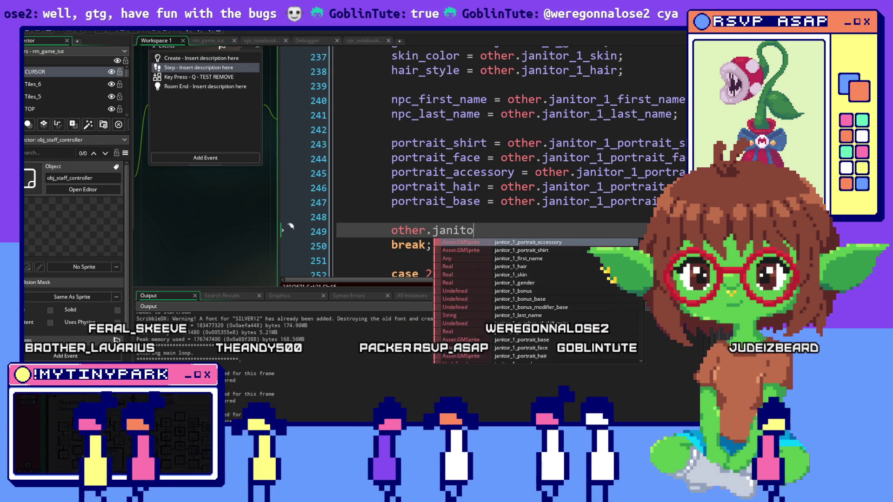
type("_1_h")
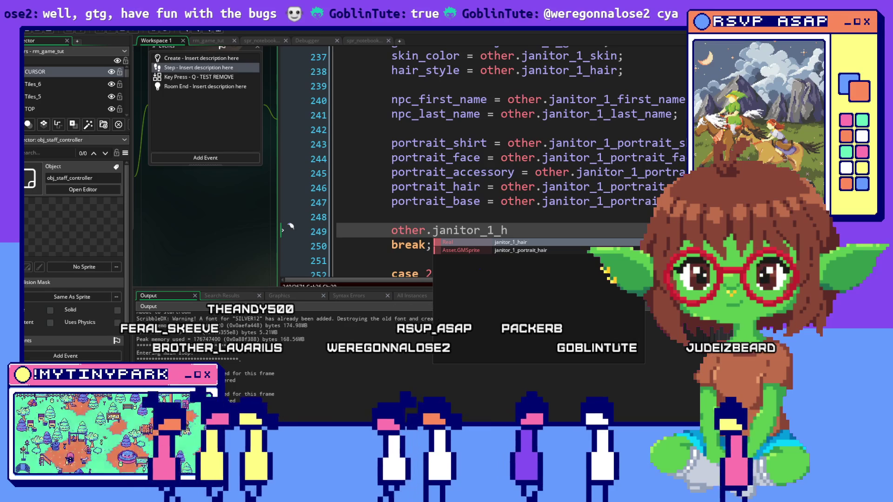
key("BackSpace")
key("BackSpace")
key("BackSpace")
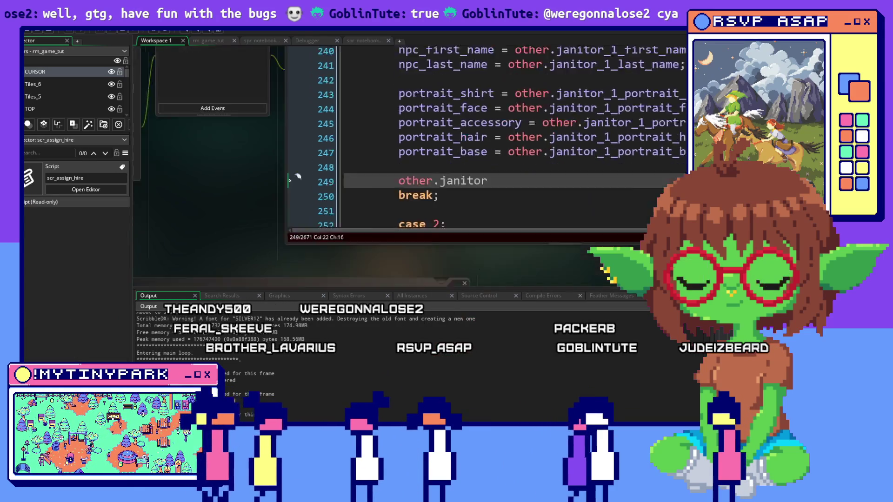
Step: Complete other.janitor_1_hired = true; using the name from scr_assign_hire, then cut the line out
key("ctrl+Tab")
double_click(212, 161)
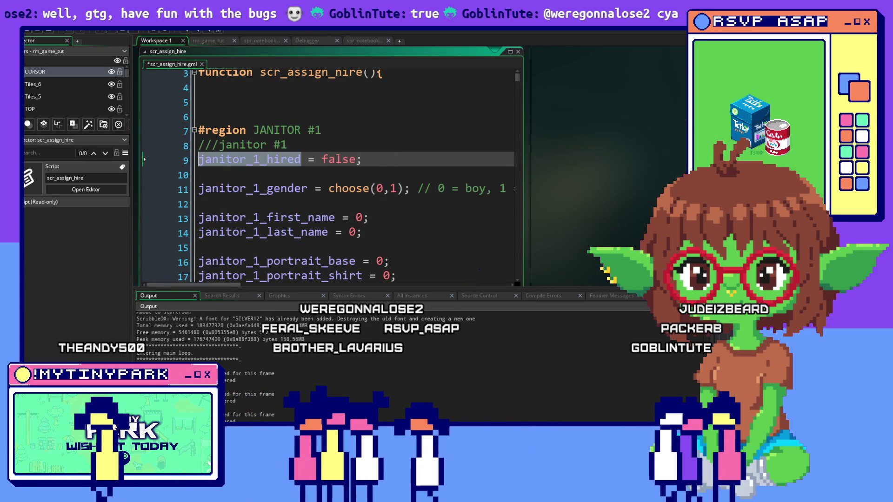
key("ctrl+Tab")
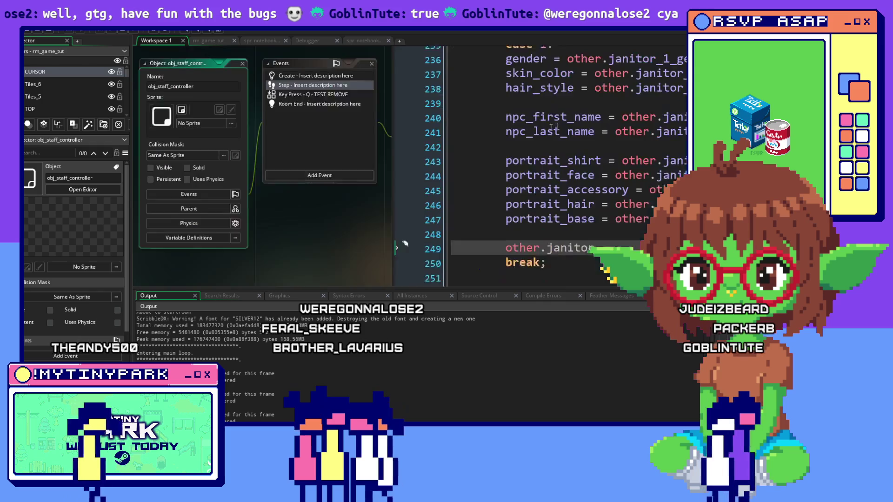
left_click(477, 262)
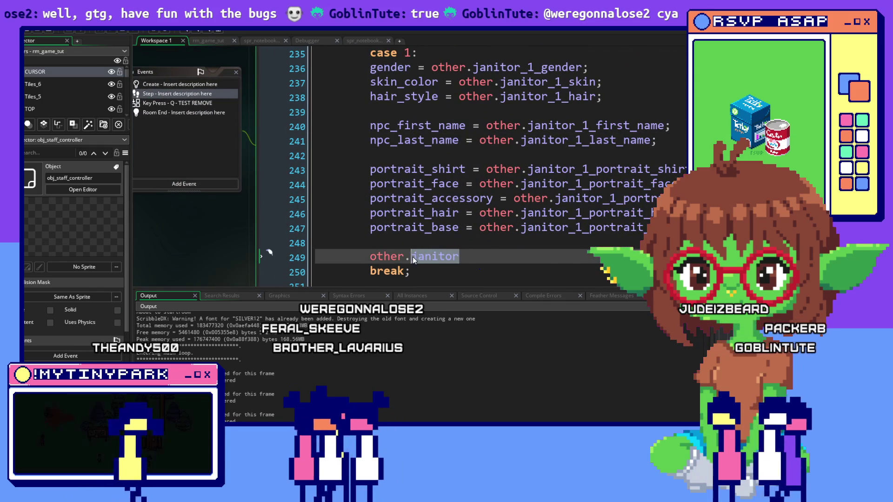
type("_1_hired= true")
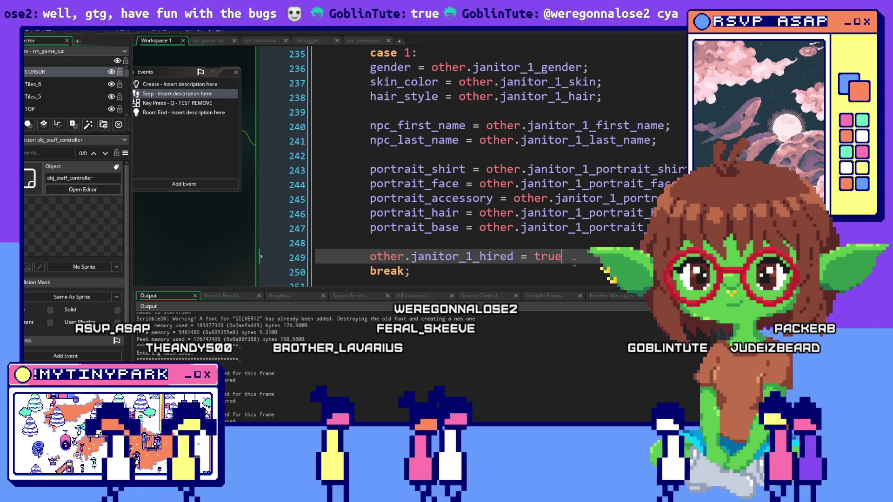
type(";")
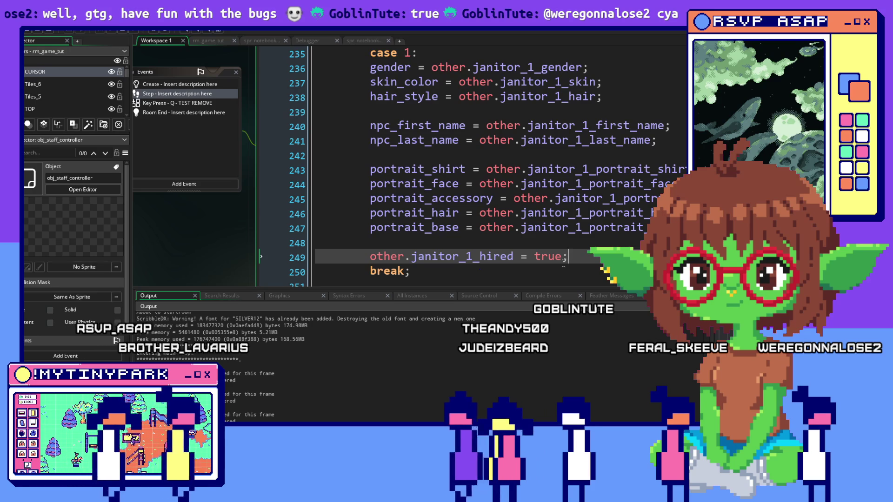
left_click_drag(572, 256, 371, 256)
key("ctrl+c")
key("BackSpace")
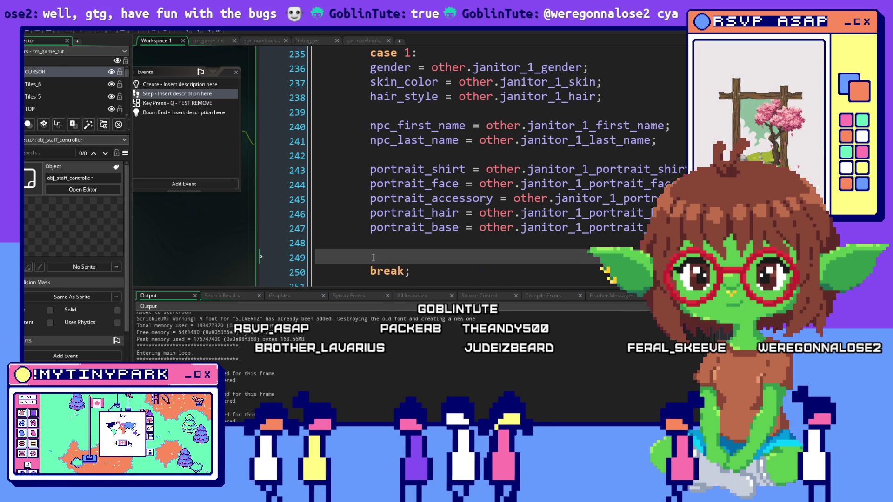
Step: Open obj_button_janitor_hire's Step code at the with obj_staff_controller block, caret on empty line 22
left_click(678, 134)
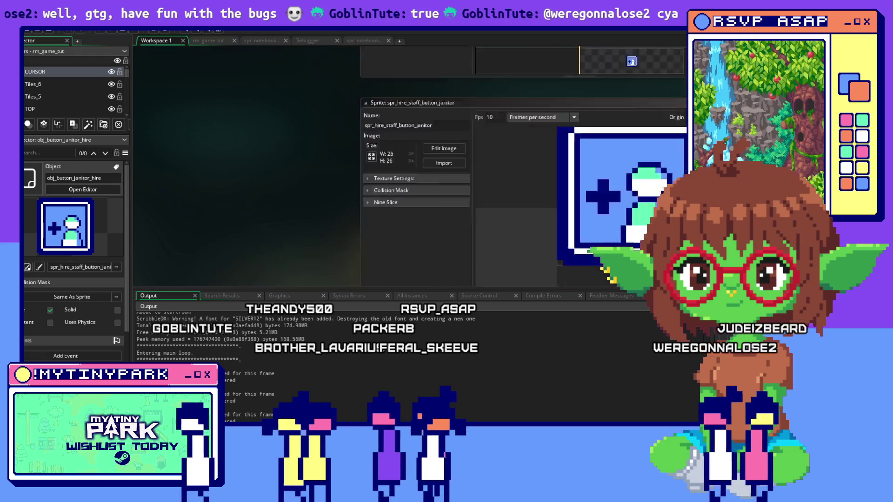
scroll(658, 144, "up", 5)
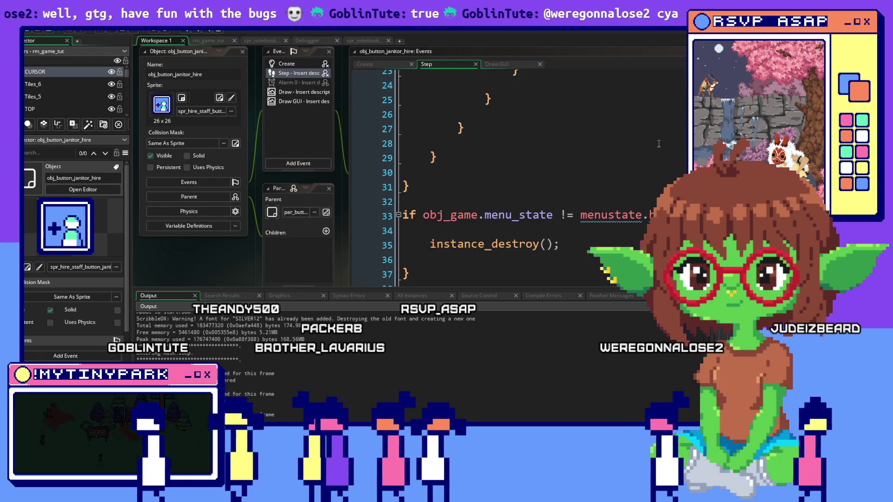
scroll(659, 143, "up", 2)
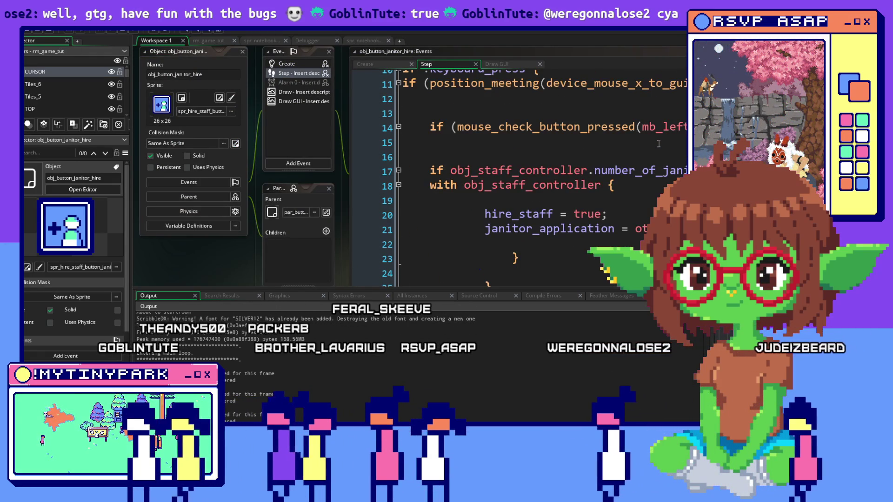
left_click(659, 144)
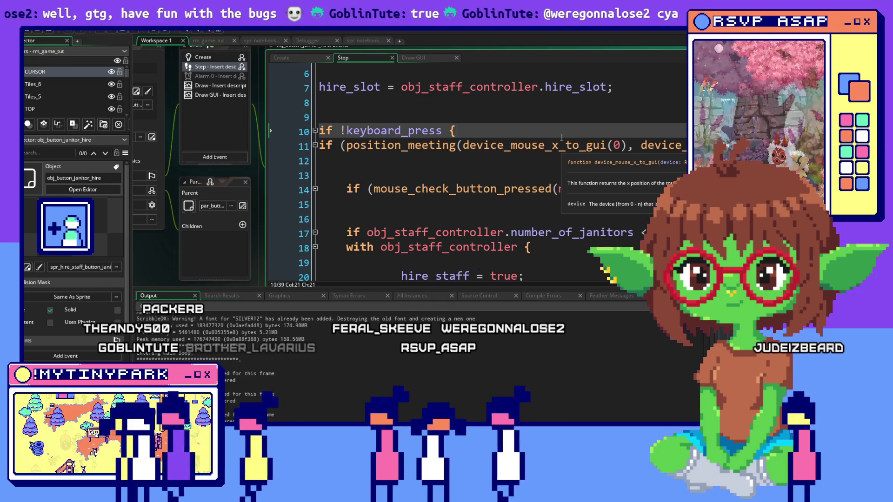
scroll(583, 176, "up", 2)
scroll(583, 176, "up", 1)
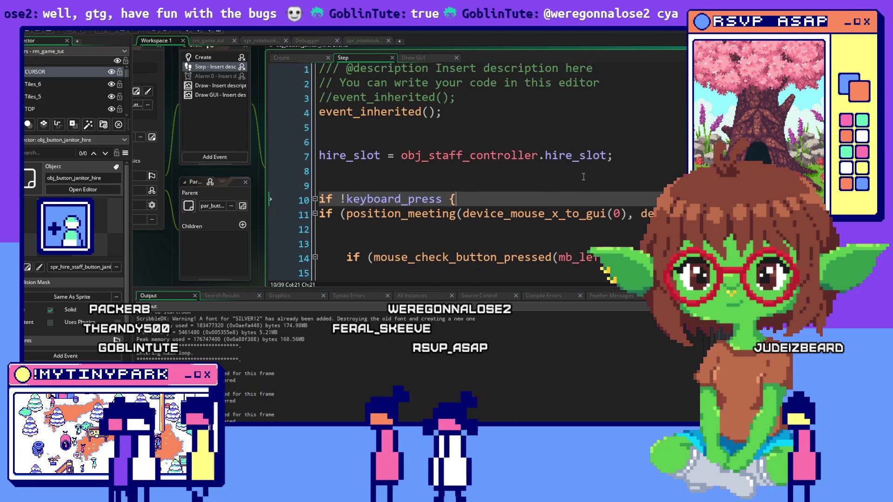
scroll(584, 176, "down", 2)
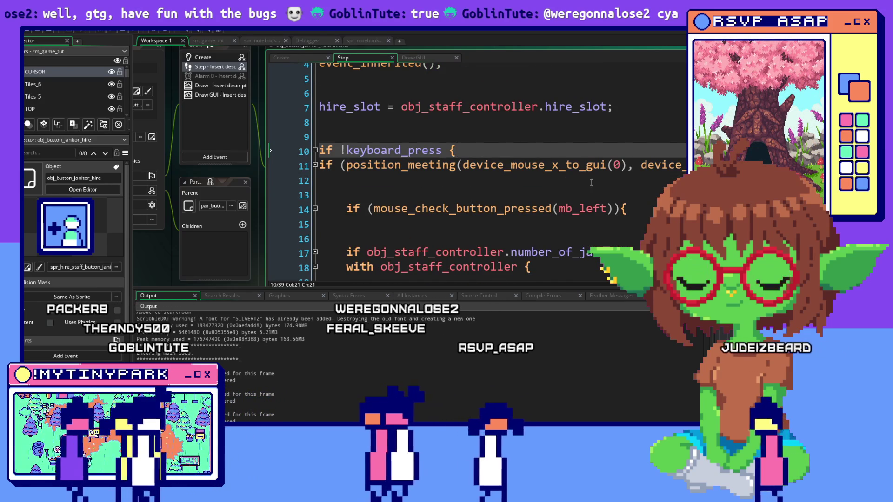
scroll(584, 177, "down", 3)
left_click(586, 196)
scroll(586, 200, "down", 1)
left_click(578, 205)
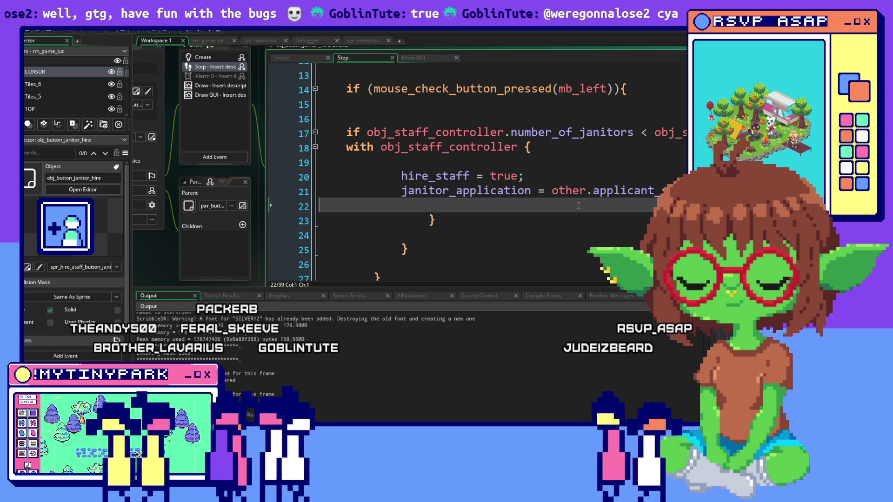
Step: Paste the hire statement into the with obj_staff_controller block and drop its 'other.' prefix
type("v")
key("BackSpace")
key("ctrl+v")
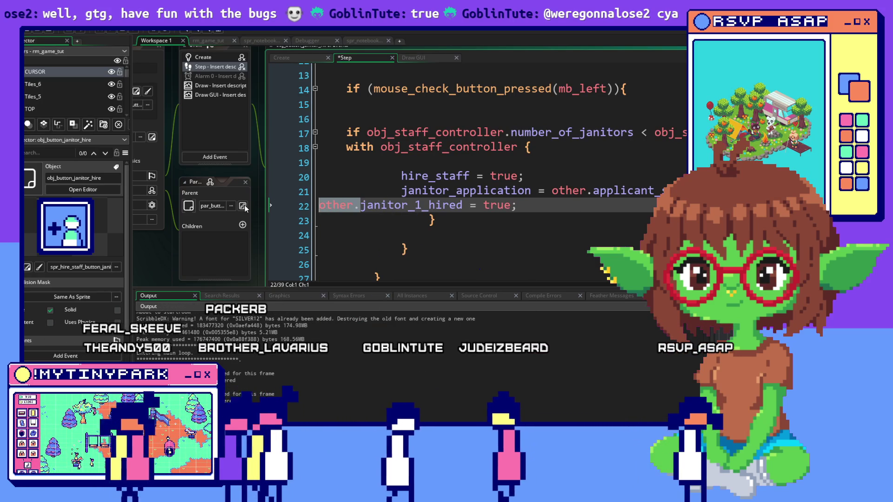
key("BackSpace")
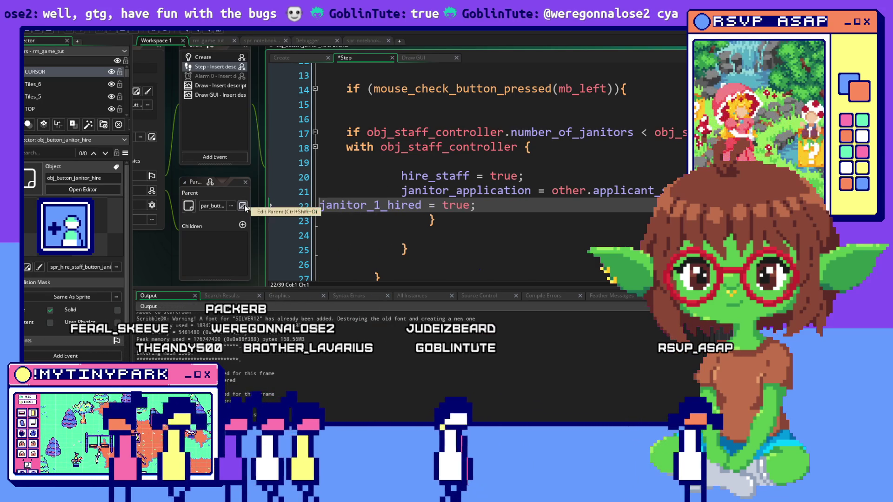
Step: Tidy the janitor_1_hired = true; line's spacing and indentation on line 23
key("Tab")
key("Tab")
key("Return")
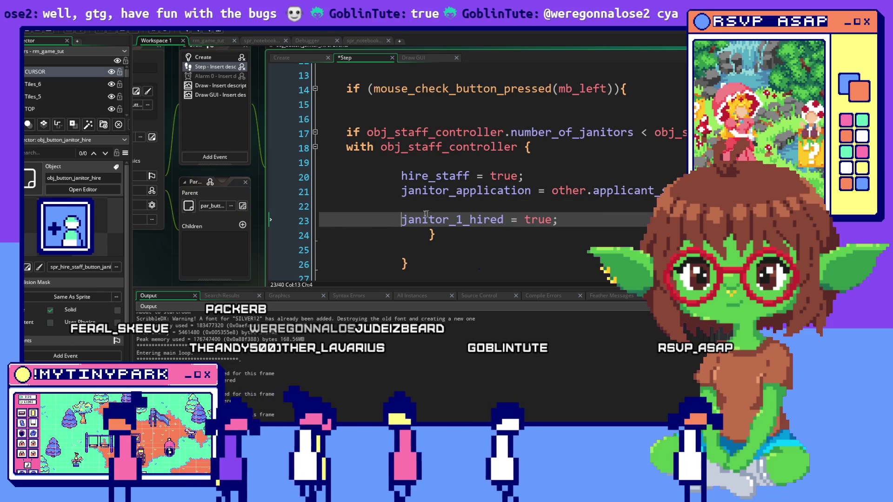
key("Up")
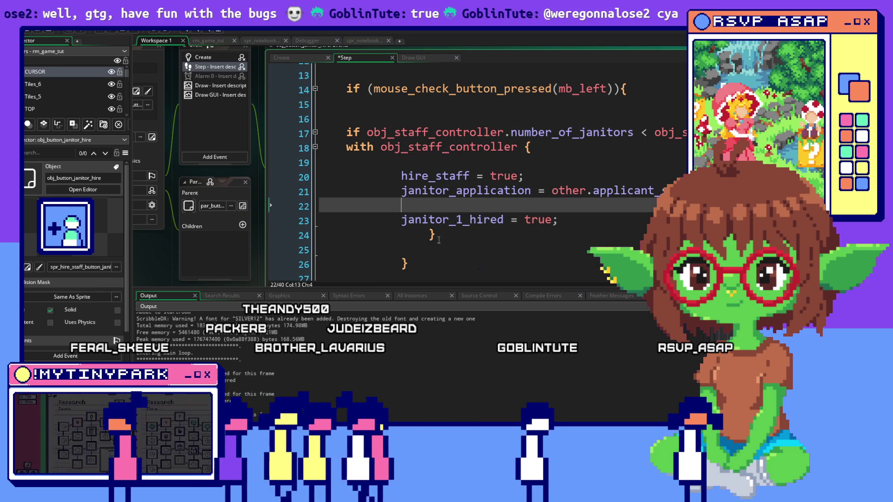
key("Return")
key("Down")
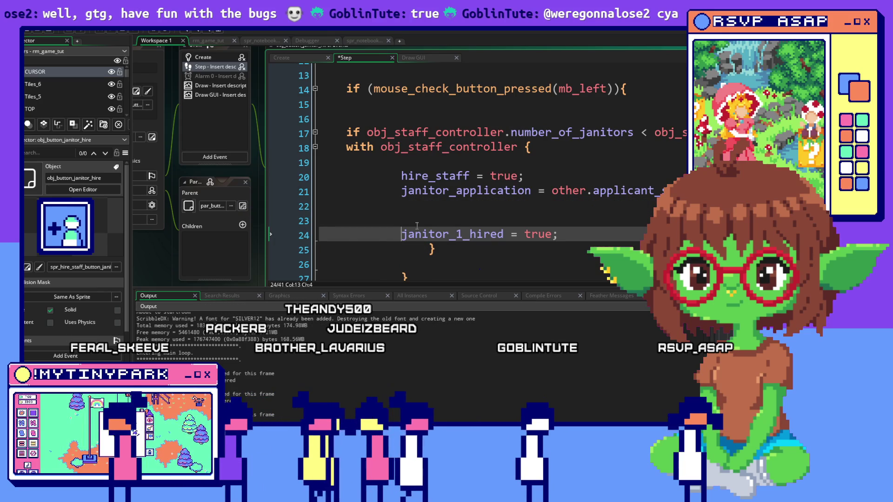
key("BackSpace")
key("Tab")
key("Tab")
key("Return")
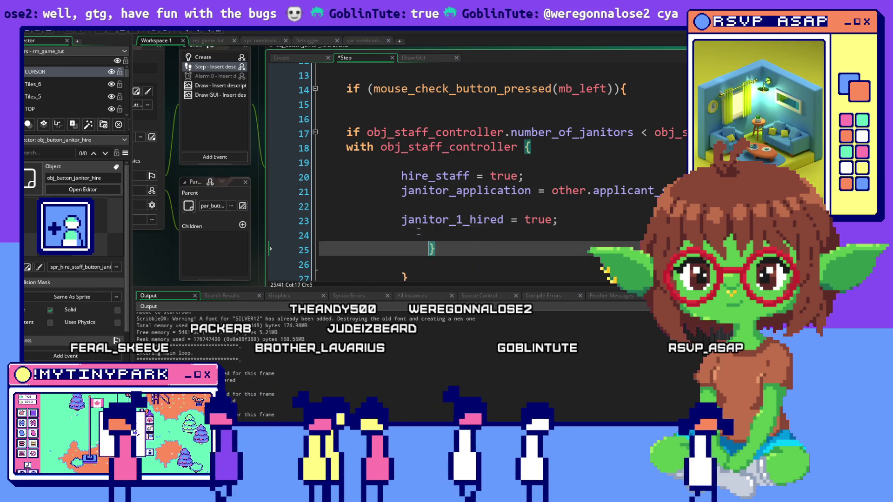
key("Tab")
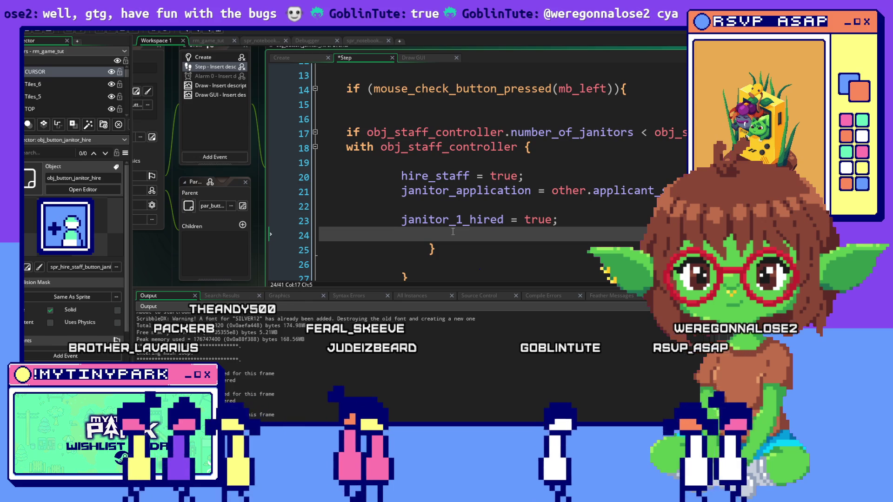
scroll(452, 232, "up", 2)
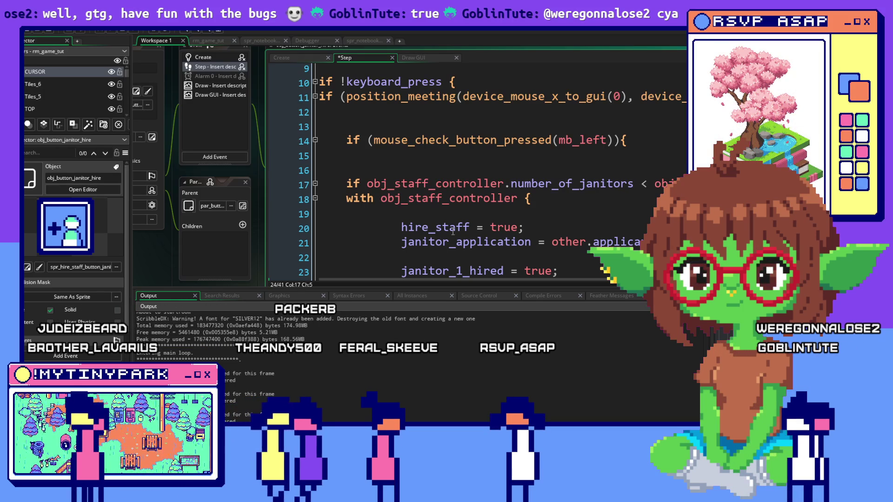
Step: Inspect the hire button's Create event code, selecting its applicant_slot line
left_click(455, 171)
scroll(411, 113, "up", 1)
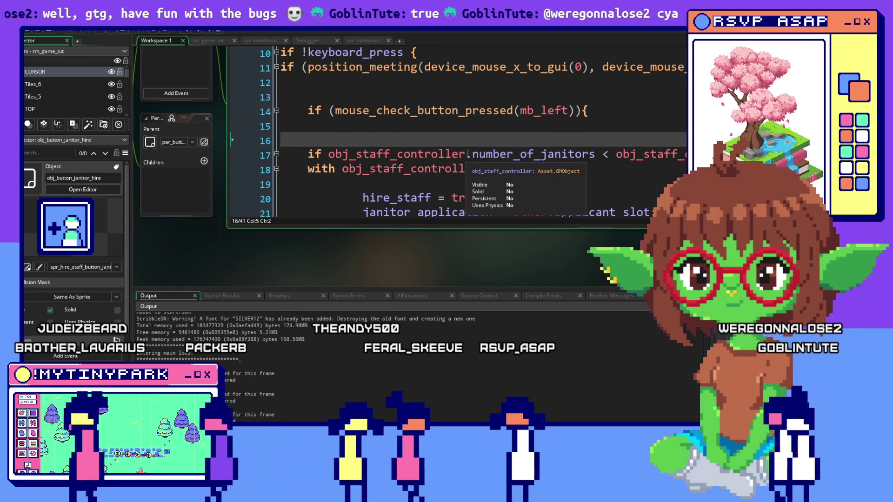
scroll(469, 154, "up", 5)
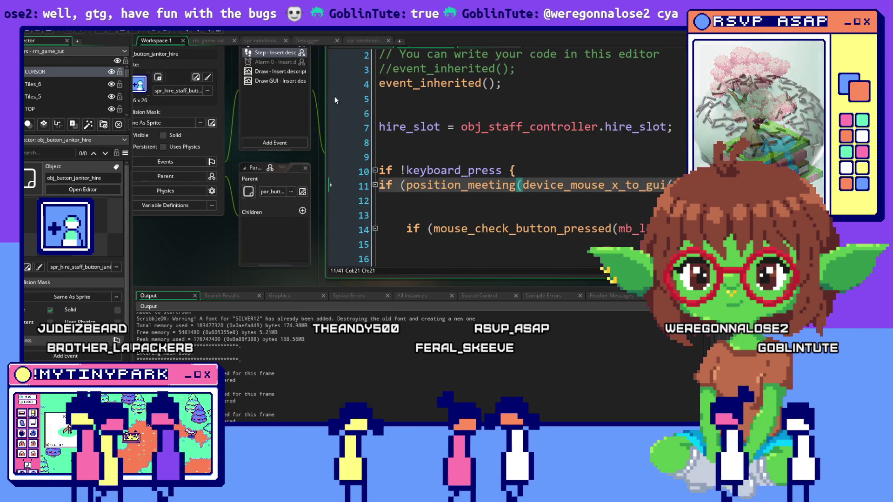
left_click_drag(334, 96, 379, 170)
left_click(311, 98)
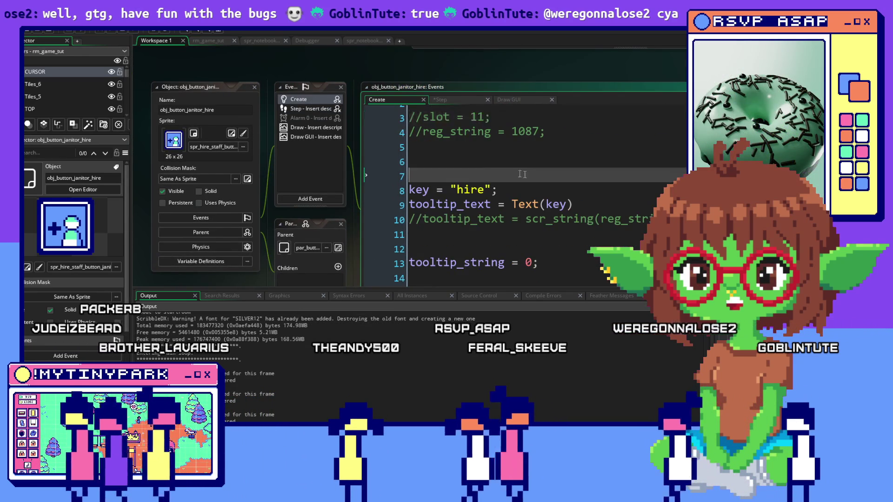
left_click(420, 172)
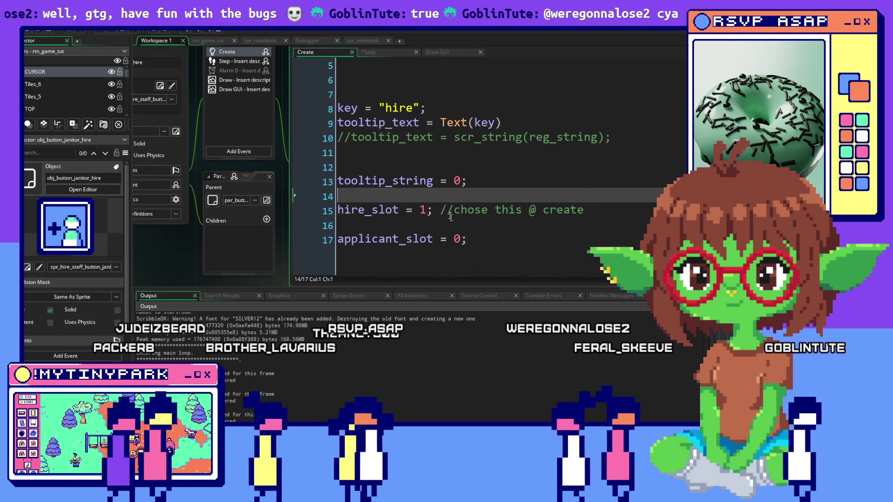
triple_click(399, 243)
right_click(400, 244)
left_click(425, 261)
Step: Return to the hire button's Step event with the caret on blank line 22
scroll(425, 260, "up", 1)
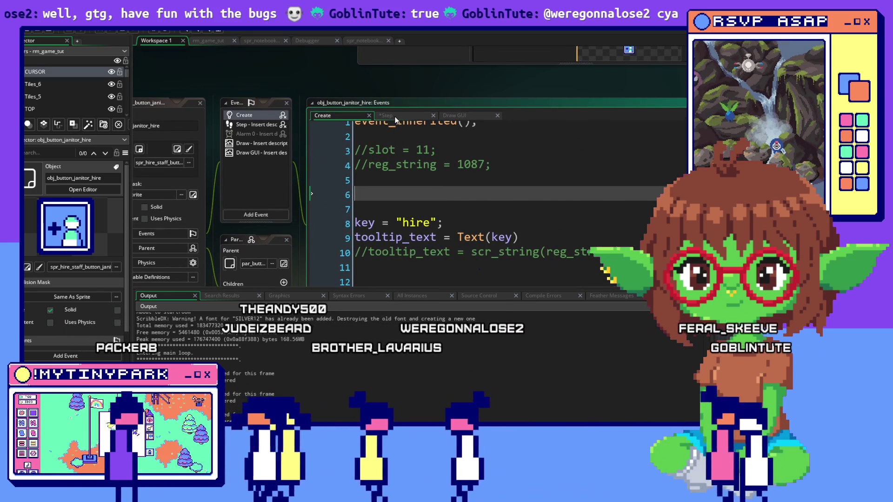
left_click(394, 117)
scroll(484, 203, "down", 5)
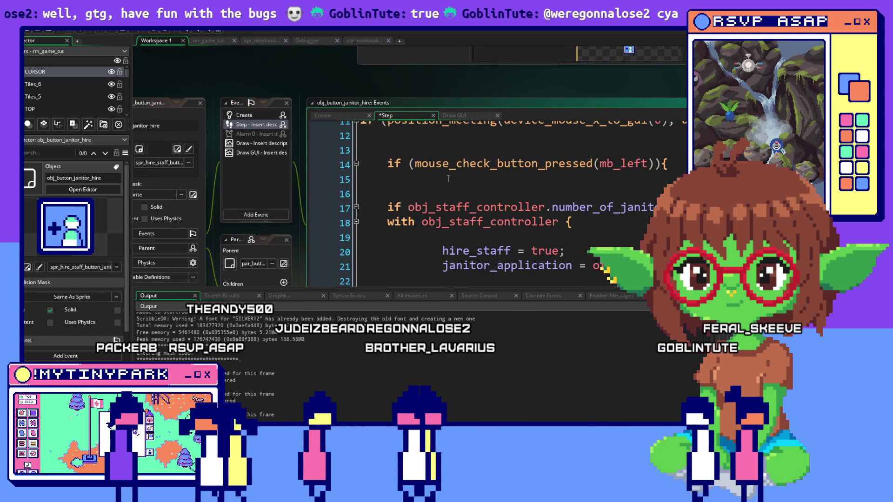
left_click(514, 214)
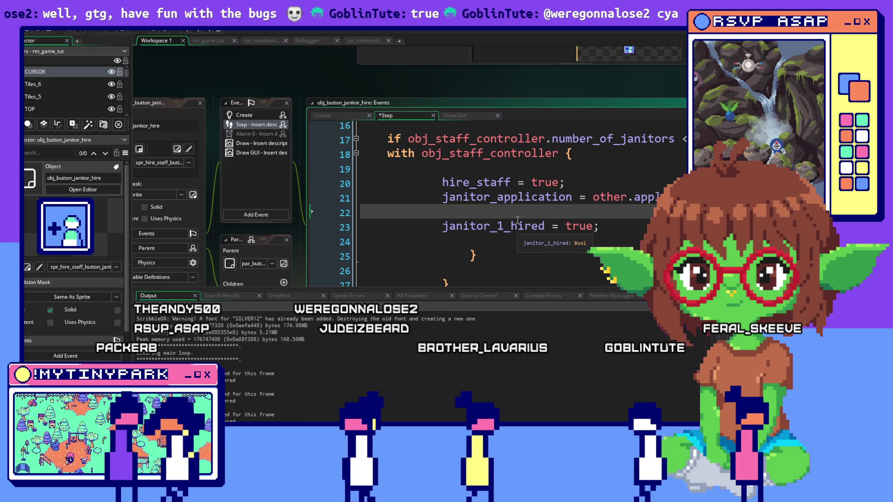
Step: Write a switch on applicant_slot containing case 1 and case 2, each ending with break;
key("Return")
type("switc")
key("BackSpace")
key("BackSpace")
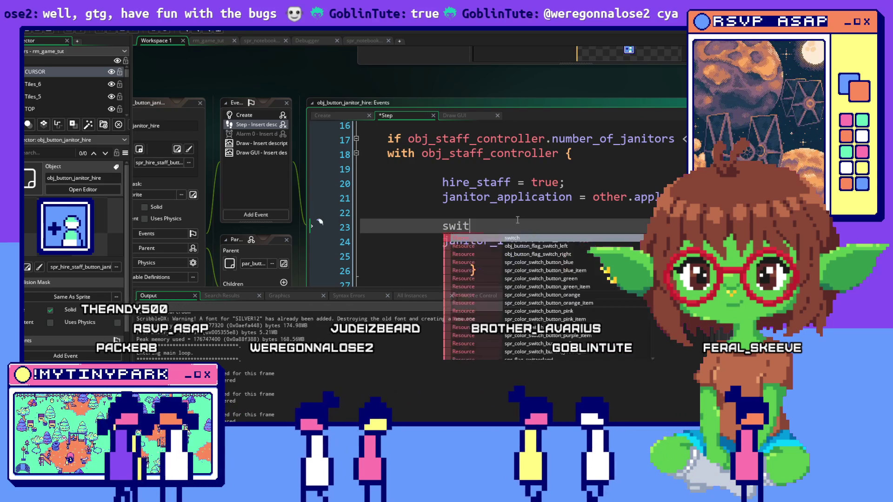
key("Return")
type("applicant_slot = 0;")
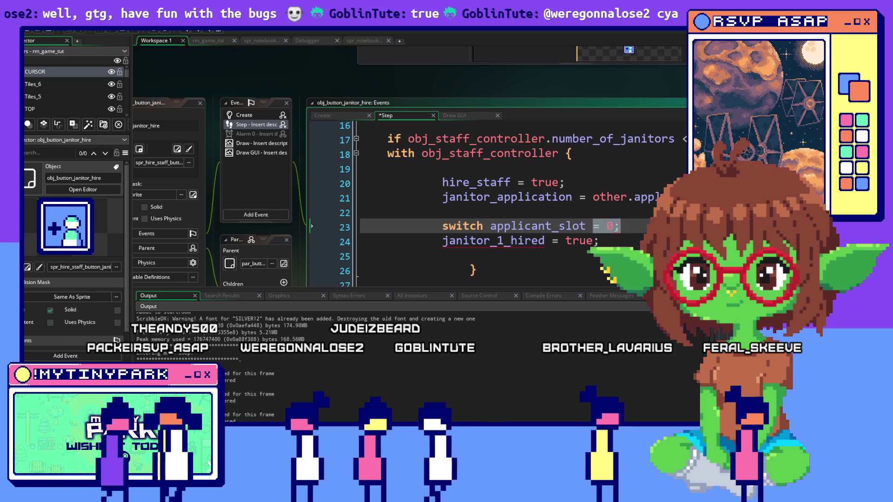
type("{")
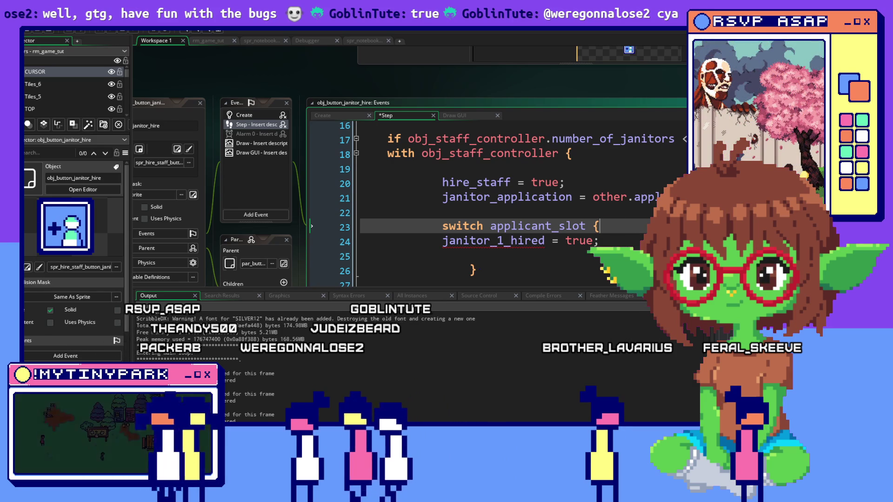
key("Down")
key("Down")
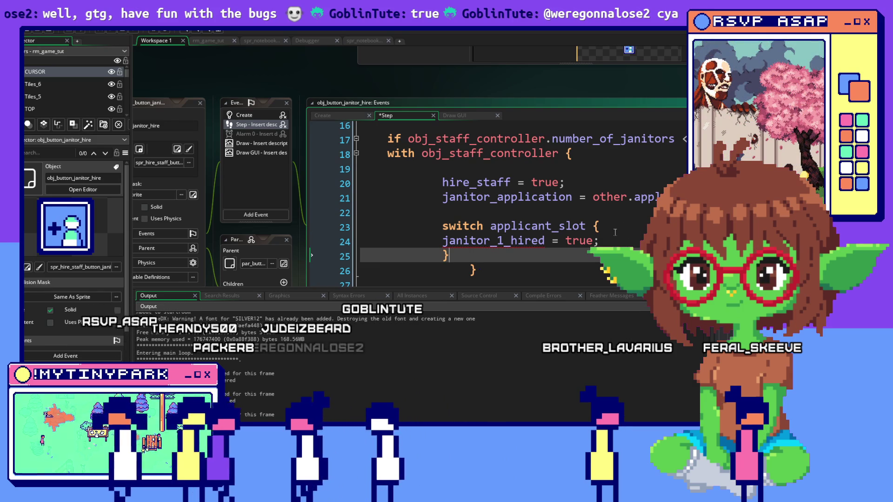
left_click(606, 226)
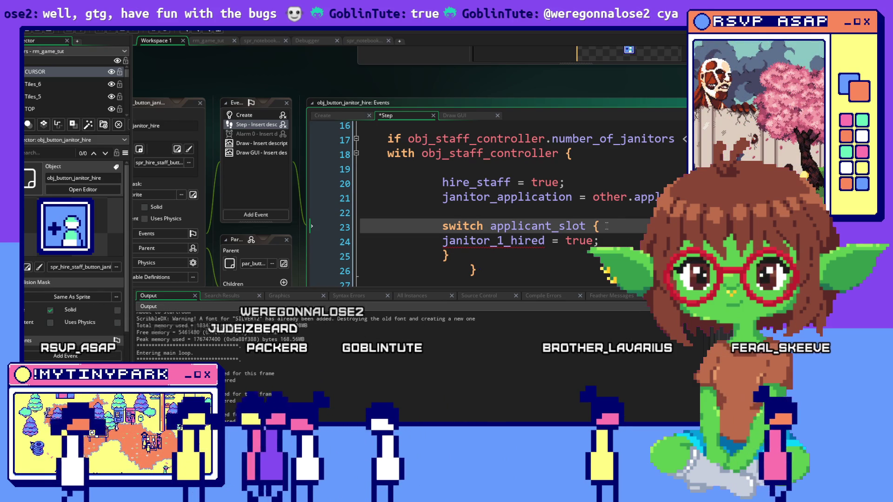
key("Return")
type("case 1 :")
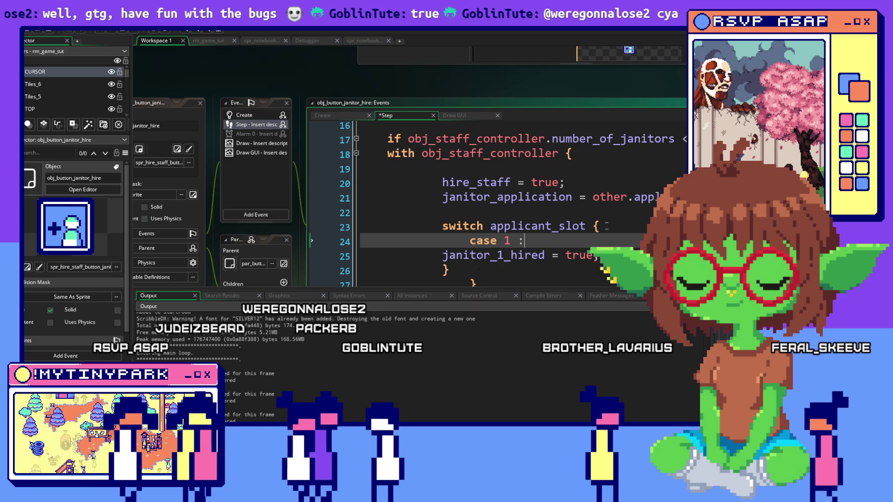
key("Return")
key("Return")
type("break;")
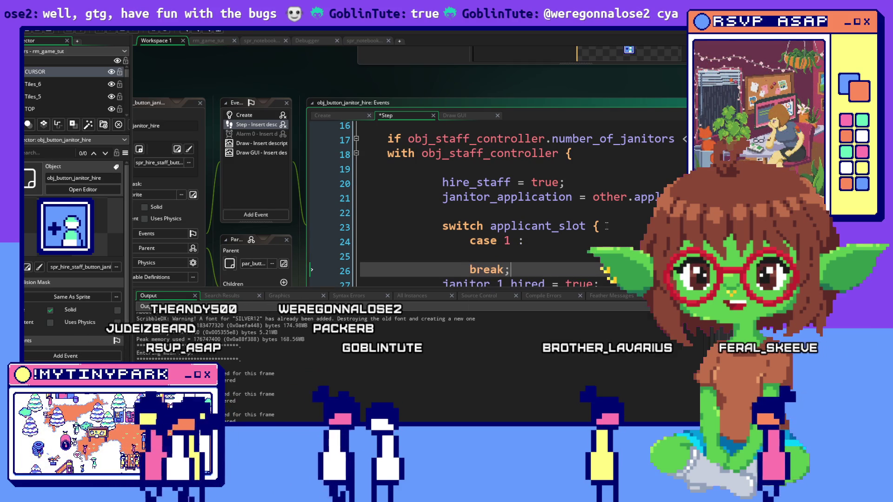
key("Return")
key("Return")
type("case 2:")
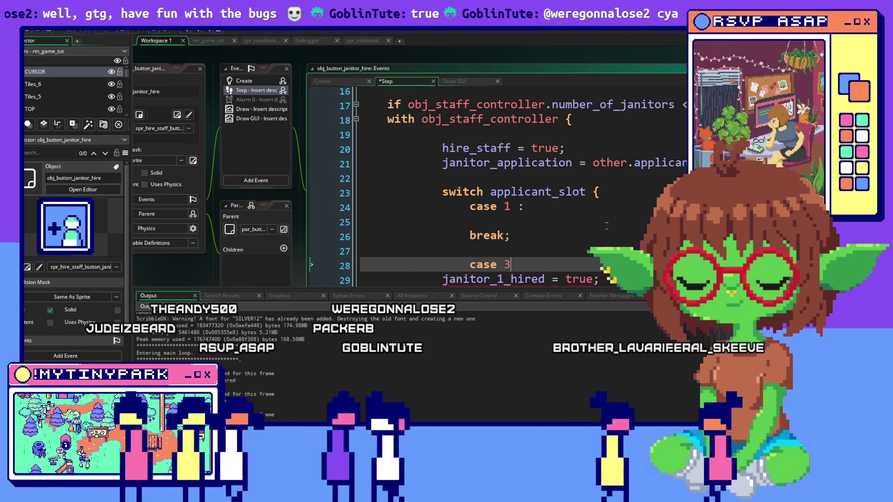
key("Return")
key("Return")
type("break;")
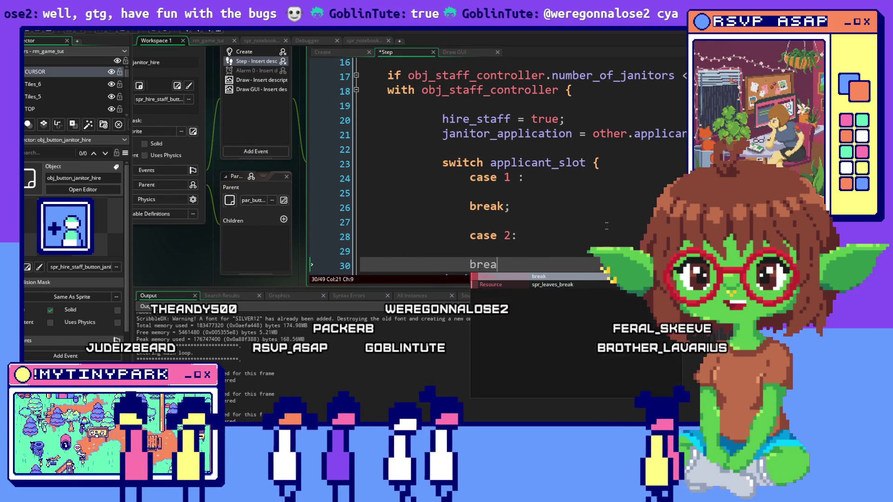
Step: Move the janitor_1_hired = true; line under case 1 and fix its indent
left_click_drag(600, 194, 393, 191)
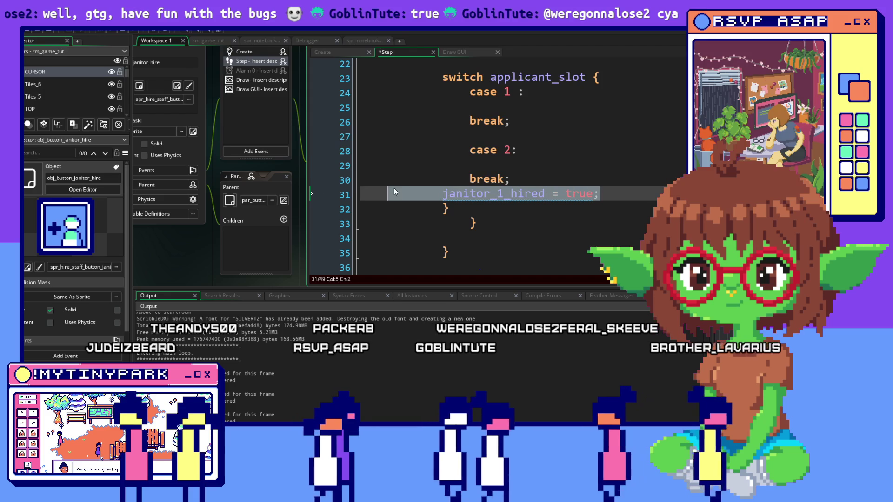
left_click(508, 108)
key("ctrl+v")
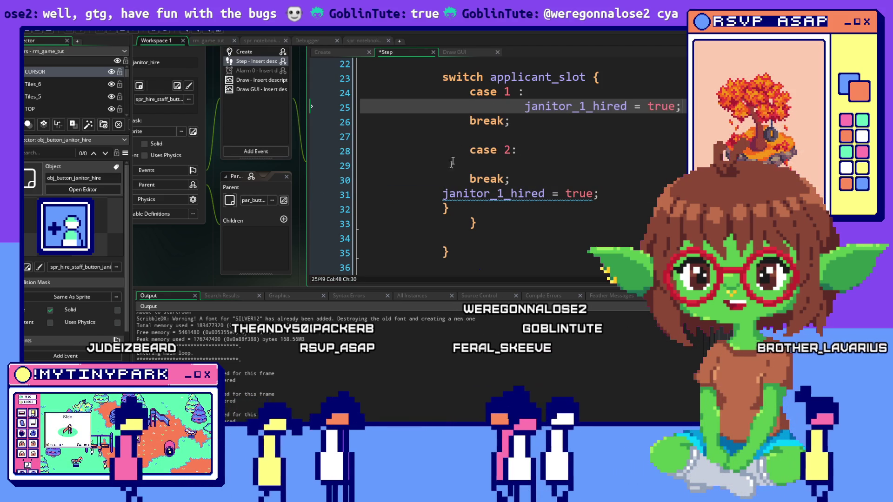
left_click_drag(596, 193, 442, 193)
key("BackSpace")
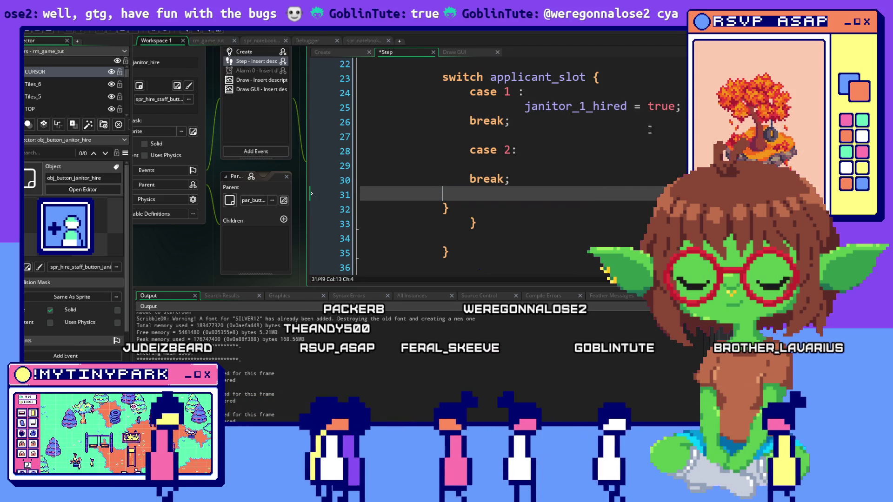
left_click(525, 106)
key("BackSpace")
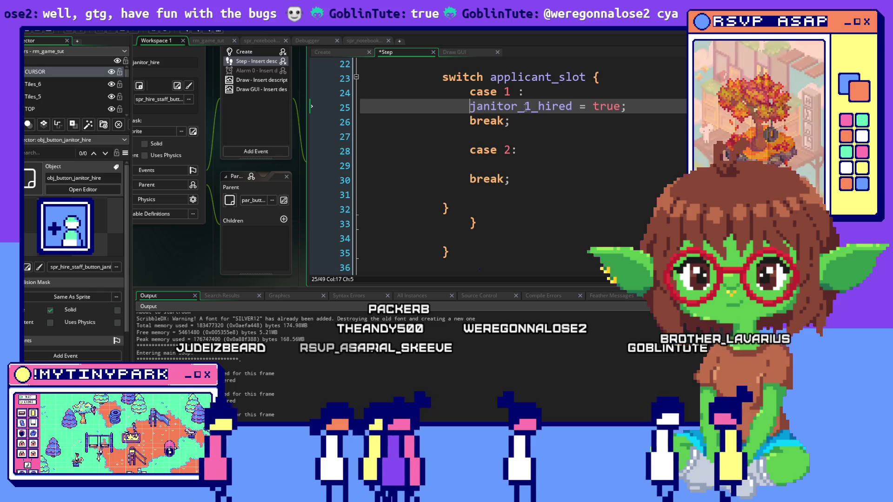
Step: Copy the case 1 janitor_1_hired = true; assignment into case 2
mouse_move(650, 100)
left_mouse_down()
mouse_move(426, 103)
mouse_move(663, 112)
left_mouse_up()
left_click(471, 105)
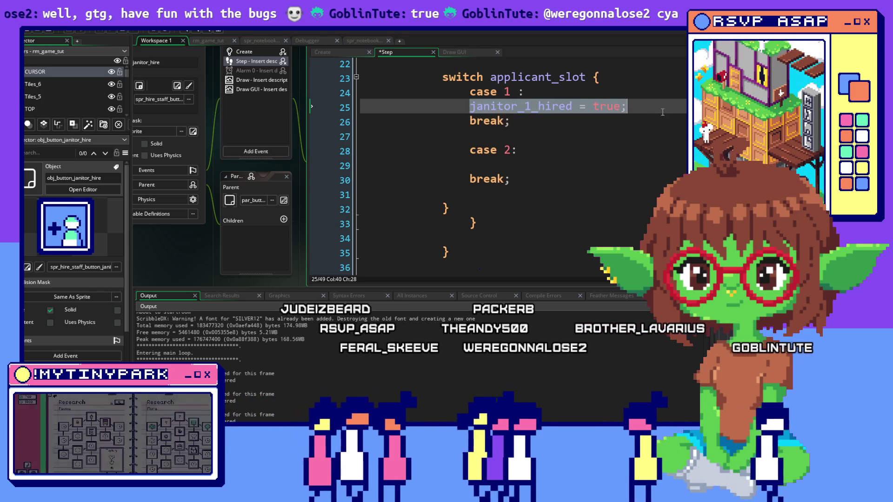
key("ctrl+c")
left_click(568, 165)
key("ctrl+v")
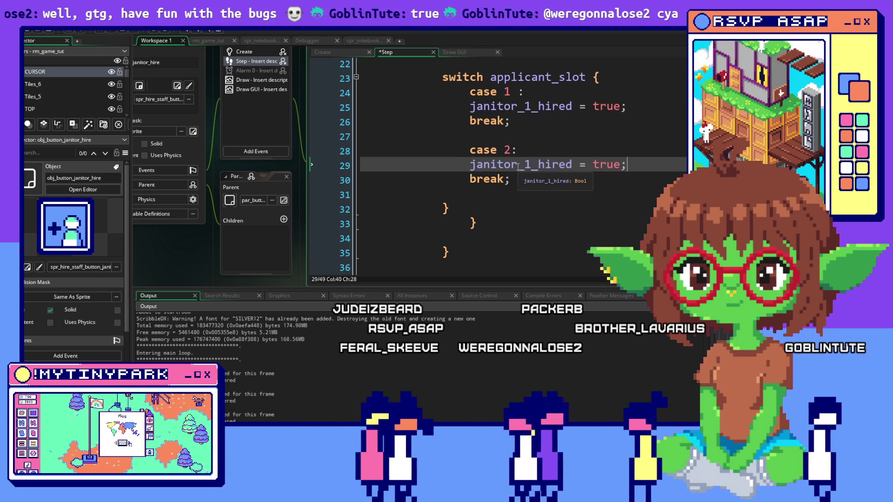
scroll(569, 165, "up", 1)
scroll(569, 165, "up", 1)
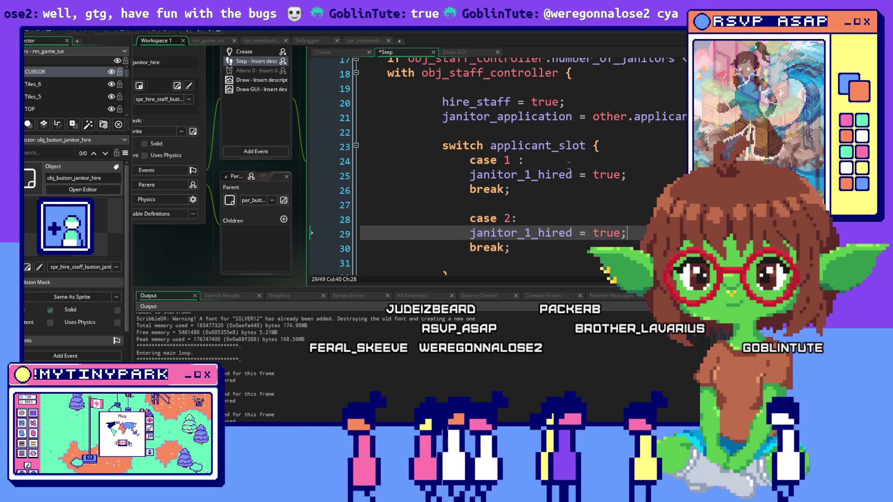
left_click(491, 145)
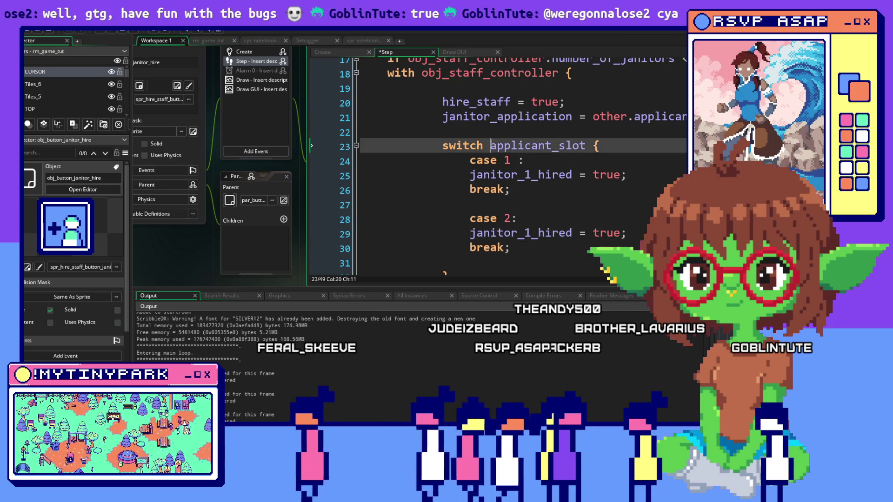
Step: Change the switch to use other.applicant_slot and check the block's opening brace
type("other.")
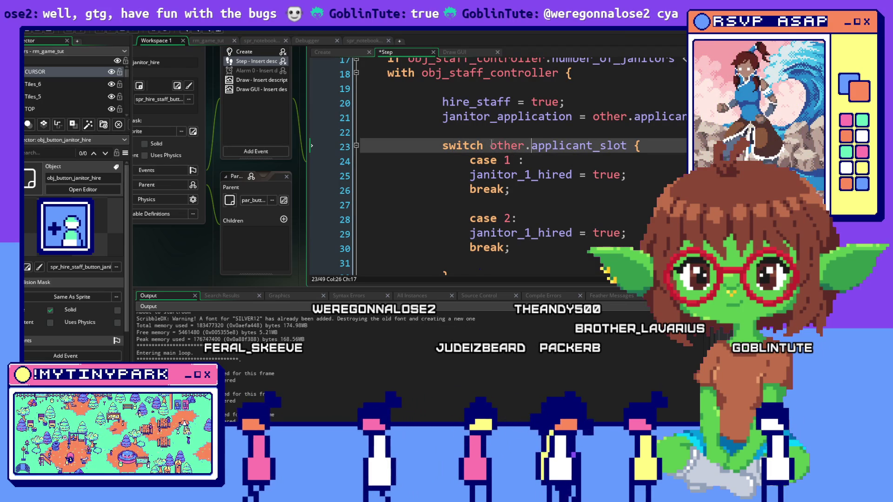
left_click(598, 138)
left_click(517, 192)
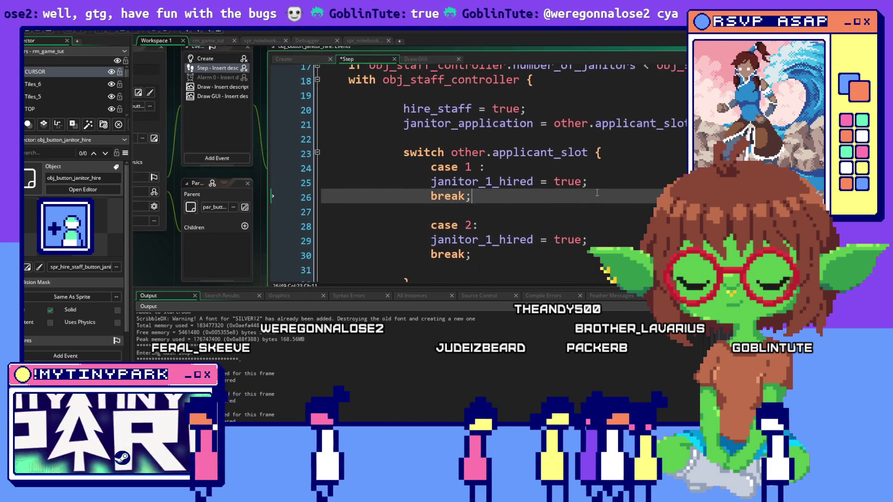
left_click(516, 153)
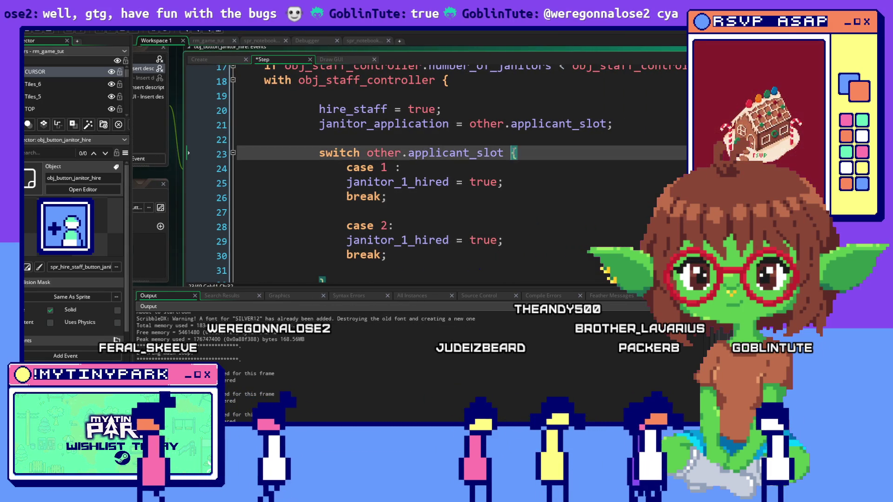
scroll(546, 210, "down", 2)
left_click(516, 217)
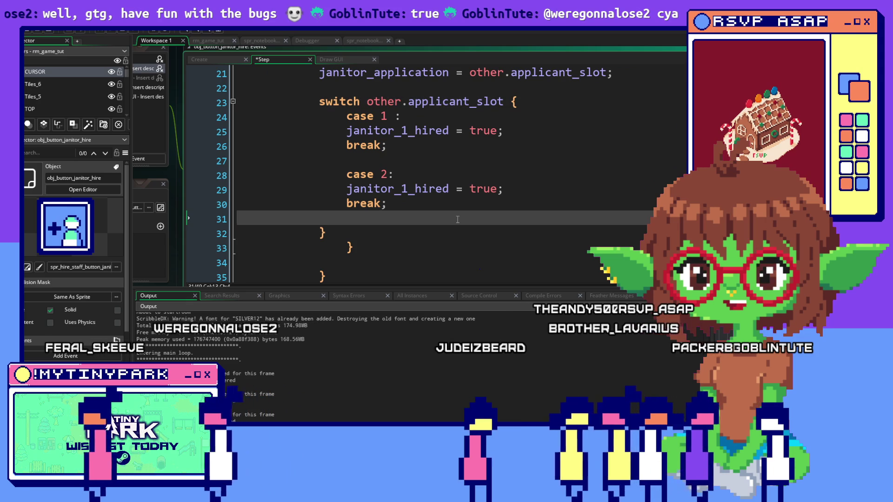
scroll(458, 220, "up", 2)
left_click(440, 116)
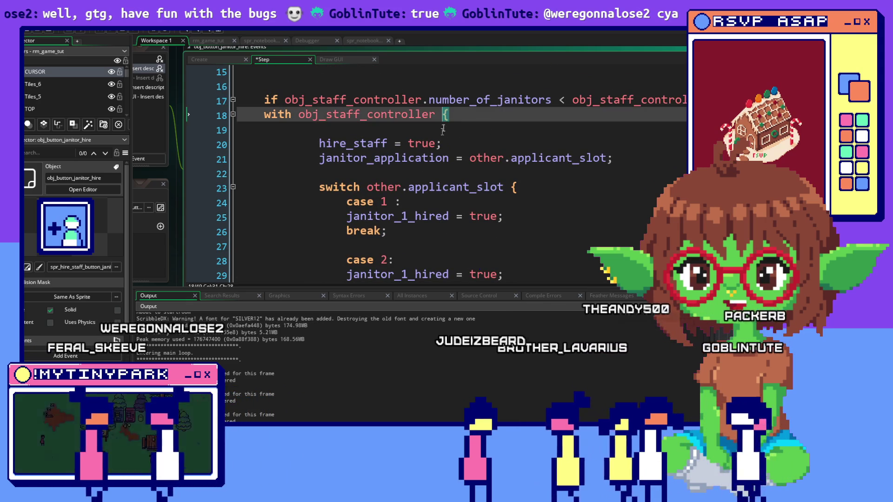
left_click(326, 187)
Step: Review the case 1 and case 2 janitor_1_hired assignments and their break statements
scroll(437, 177, "up", 2)
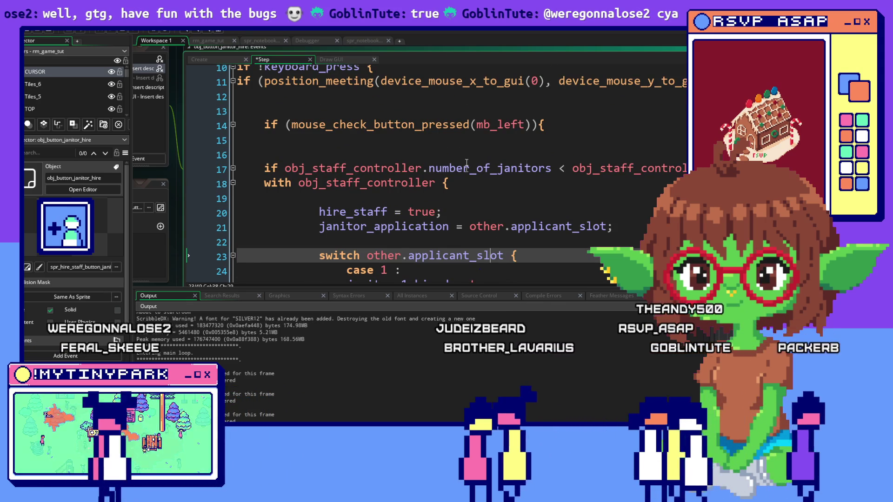
left_click(373, 142)
scroll(386, 130, "down", 4)
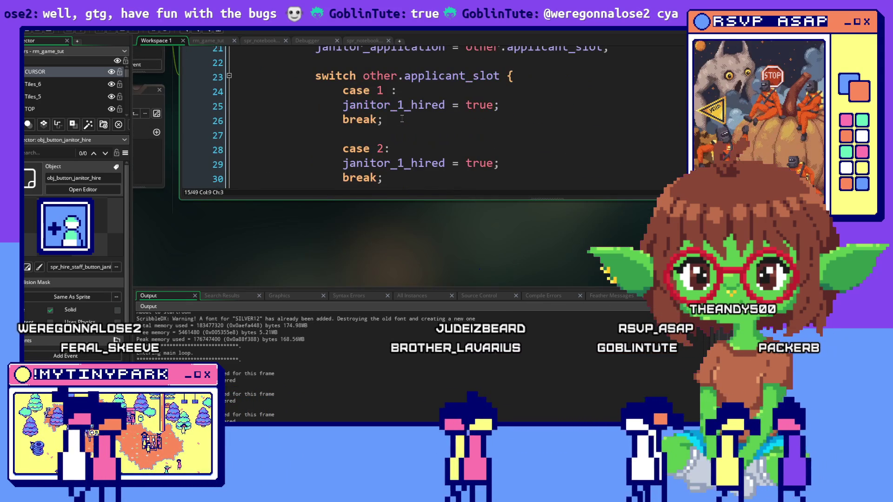
left_click(402, 120)
scroll(419, 140, "up", 2)
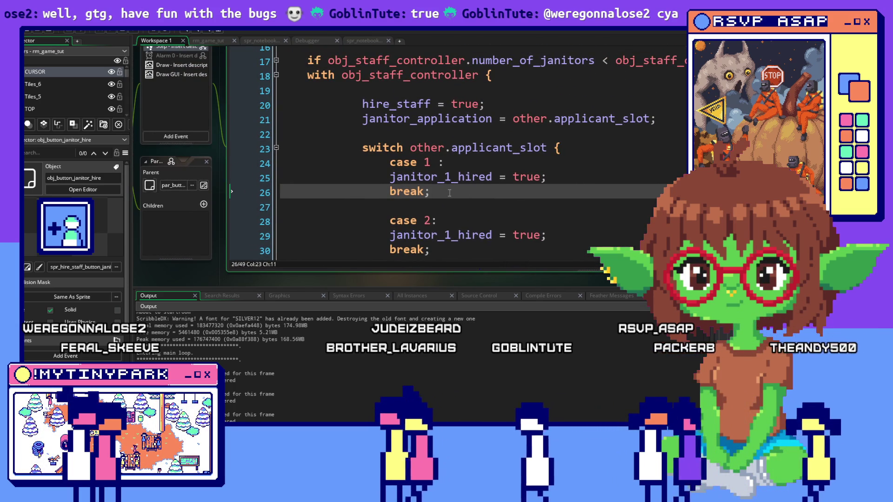
scroll(441, 195, "down", 2)
left_click(434, 182)
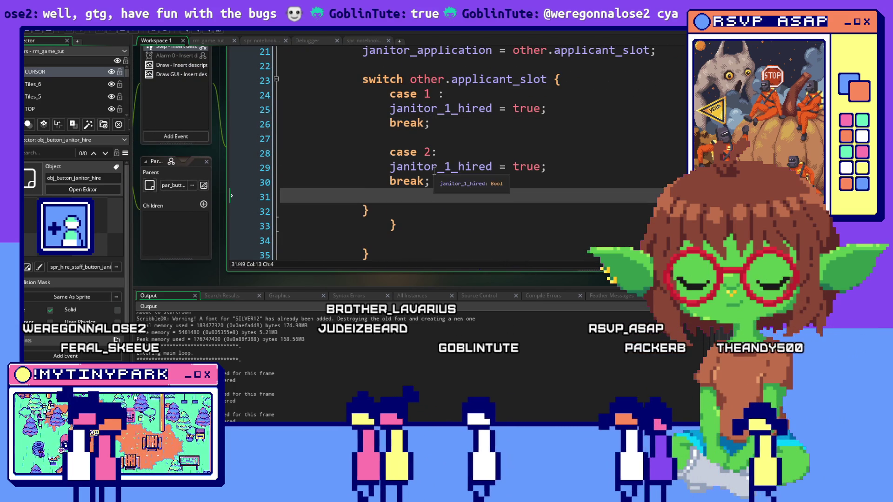
key("Up")
scroll(480, 188, "up", 2)
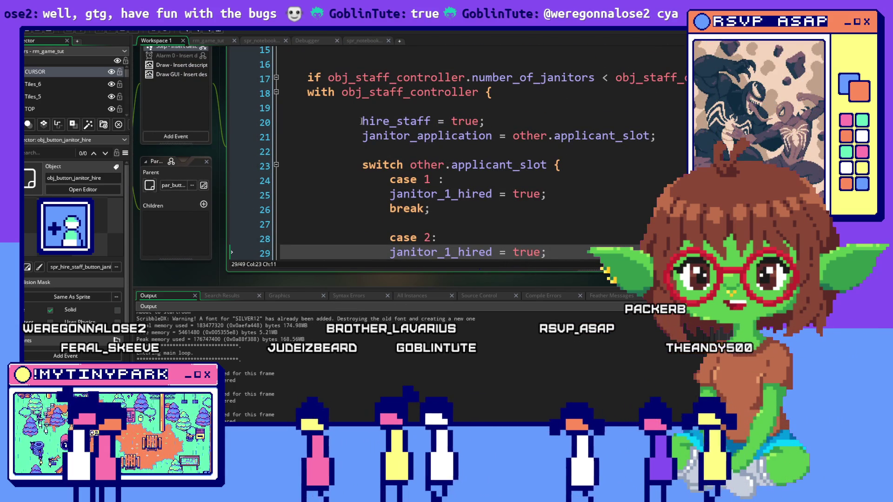
scroll(418, 186, "down", 2)
left_click_drag(547, 201, 323, 198)
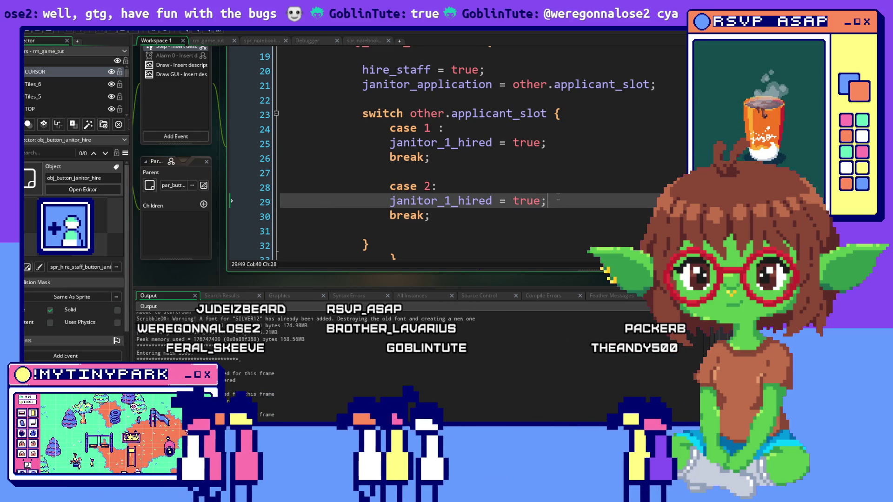
left_click(523, 159)
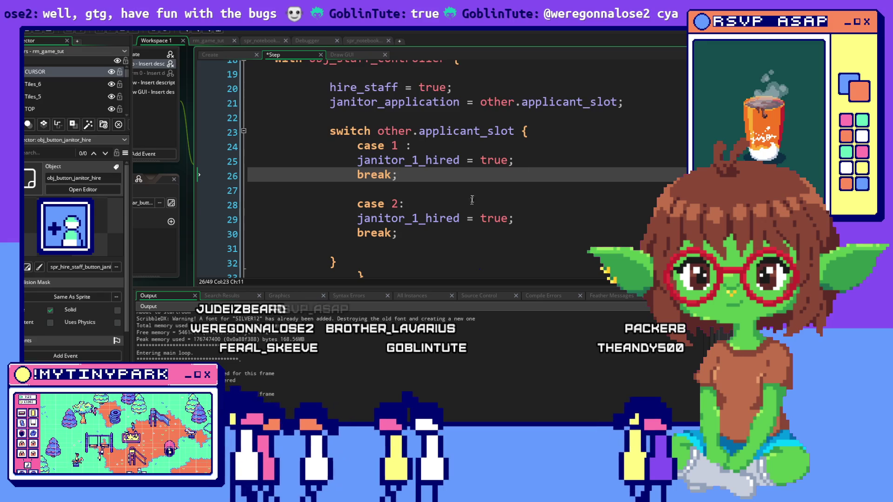
left_click(469, 201)
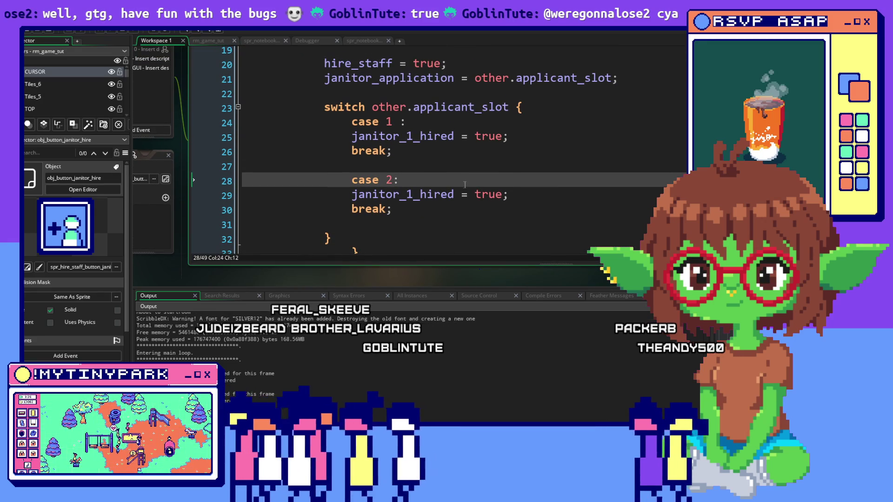
left_click_drag(352, 195, 530, 195)
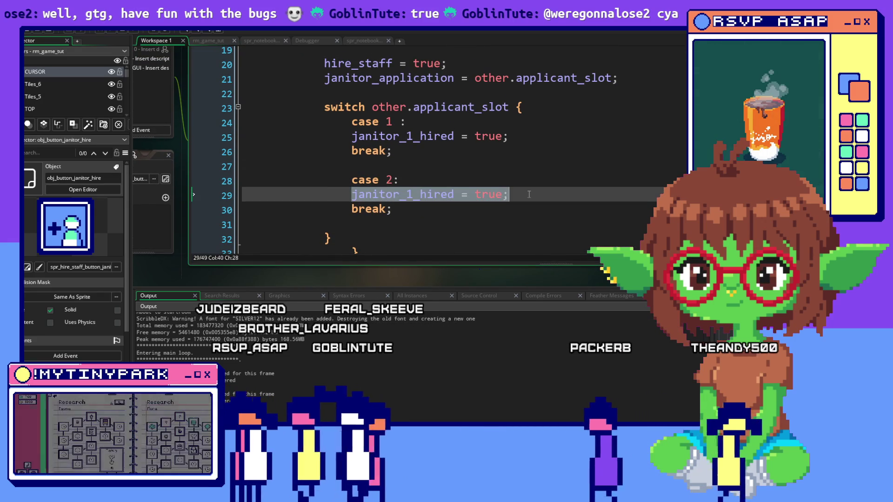
left_click(529, 194)
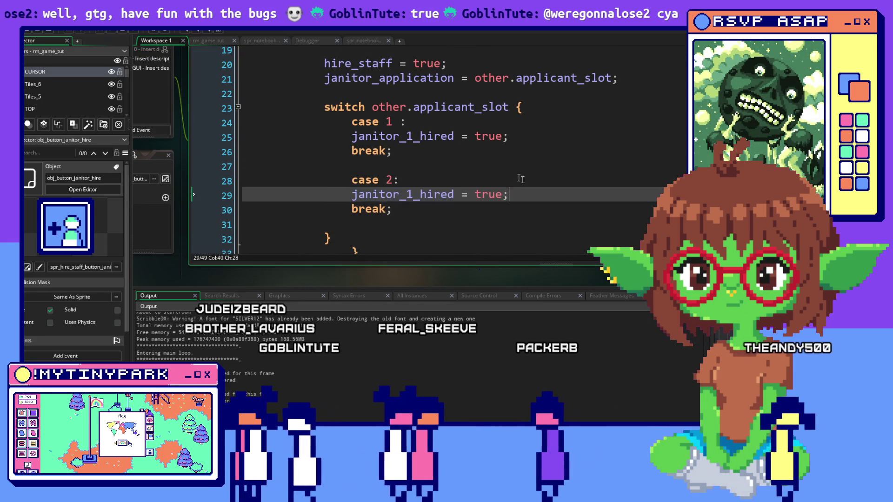
left_click(527, 229)
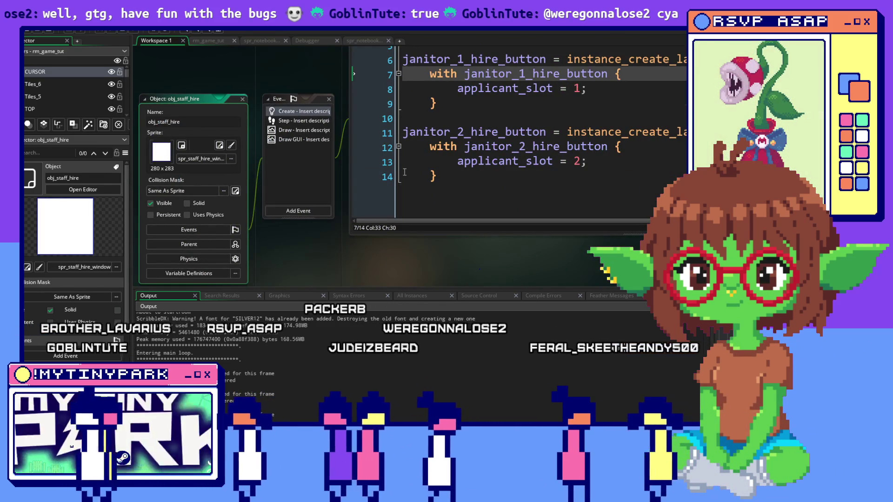
Step: Open obj_staff_hire's Draw GUI code and scroll to the top of the draw calls
left_click(295, 140)
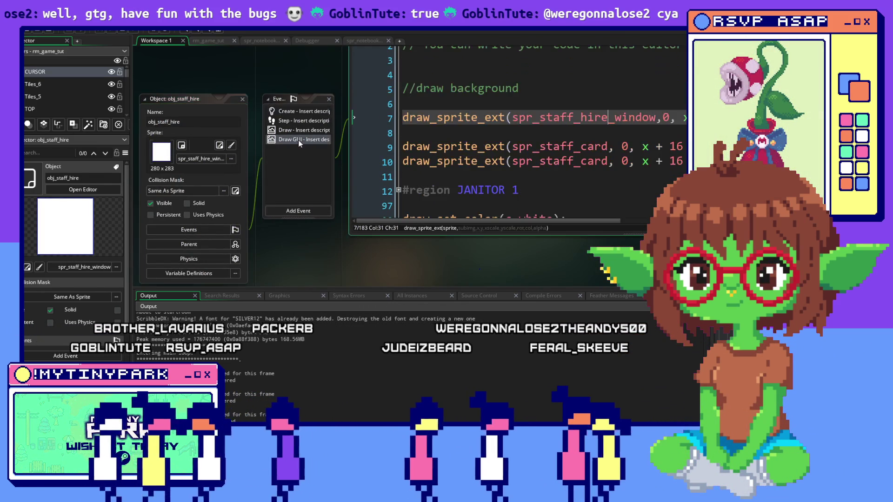
middle_click(438, 161)
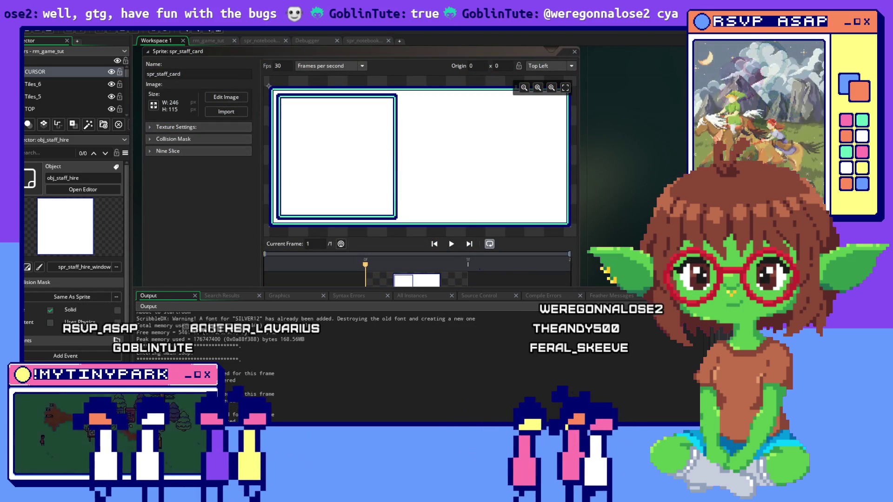
scroll(479, 269, "up", 3)
scroll(479, 269, "up", 3)
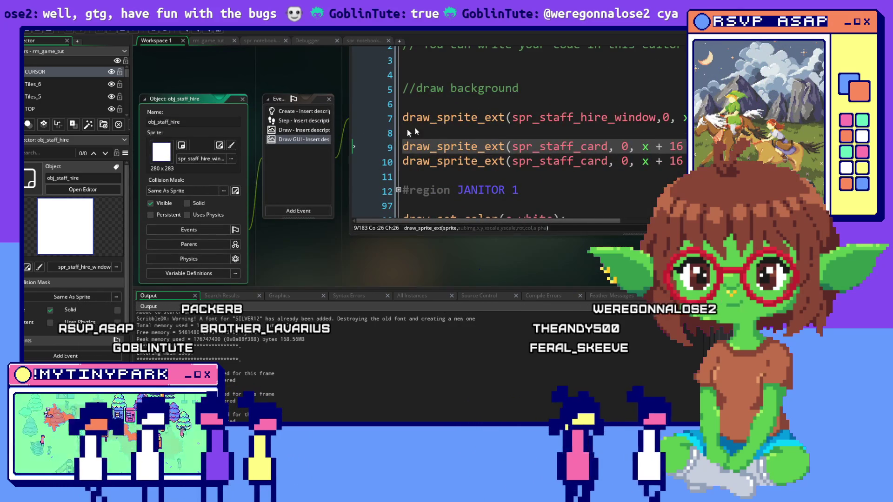
key("Up")
key("Up")
key("Up")
scroll(326, 135, "right", 3)
scroll(283, 136, "down", 2)
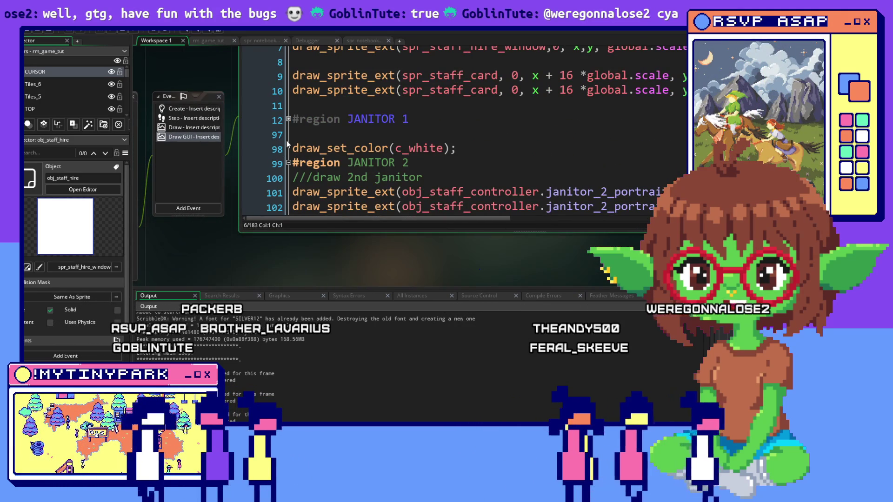
Step: Collapse the JANITOR 2 region and expand the JANITOR 1 region
left_click(289, 164)
left_click(329, 120)
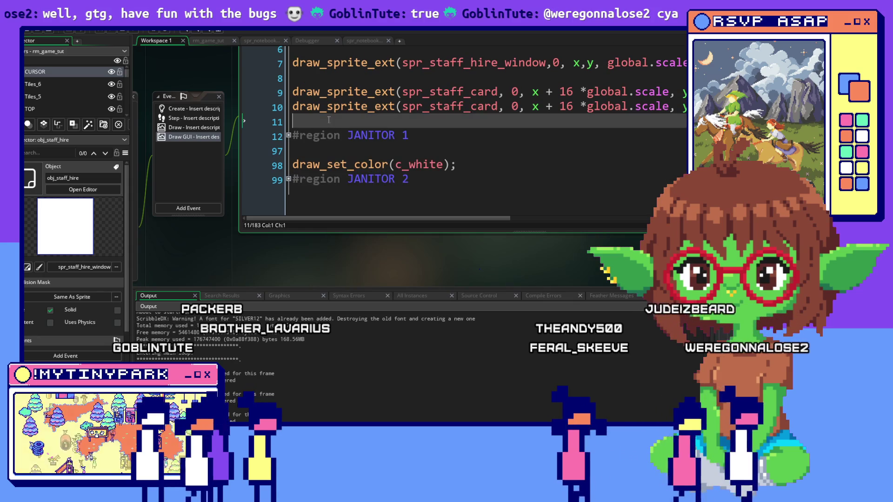
left_click(288, 135)
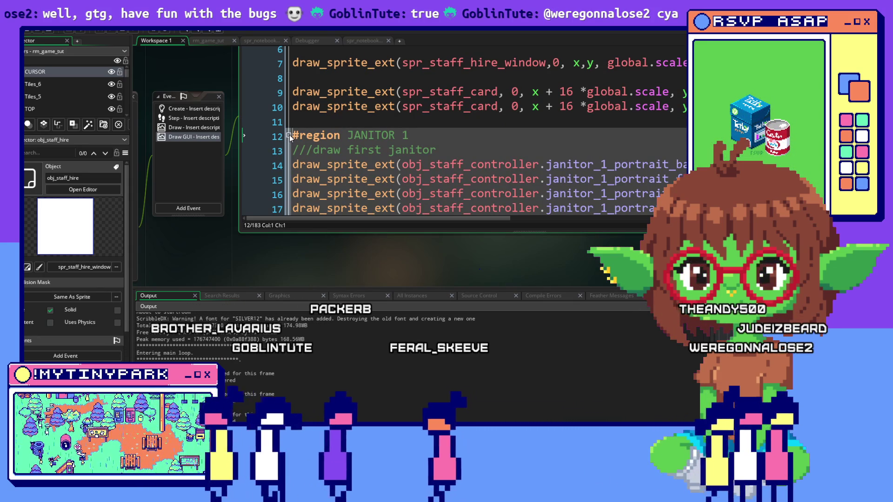
Step: Above #region JANITOR 1, write the check if obj_staff_controller.janitor_1_hired != true{
left_click(288, 136)
left_click(333, 122)
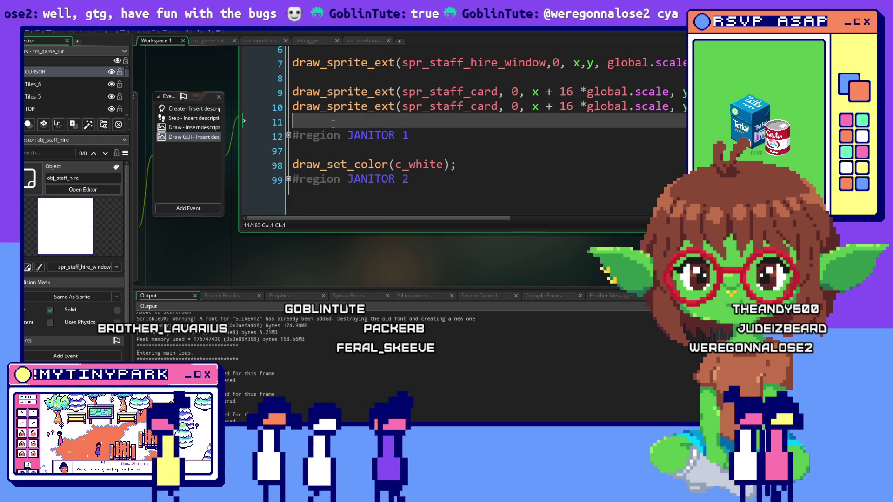
type("janitor_1_hired = true;")
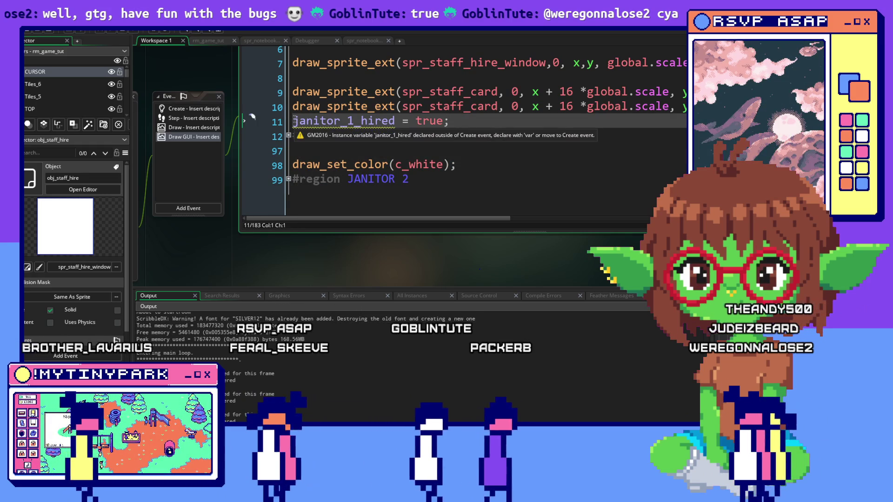
left_click(294, 121)
key("Return")
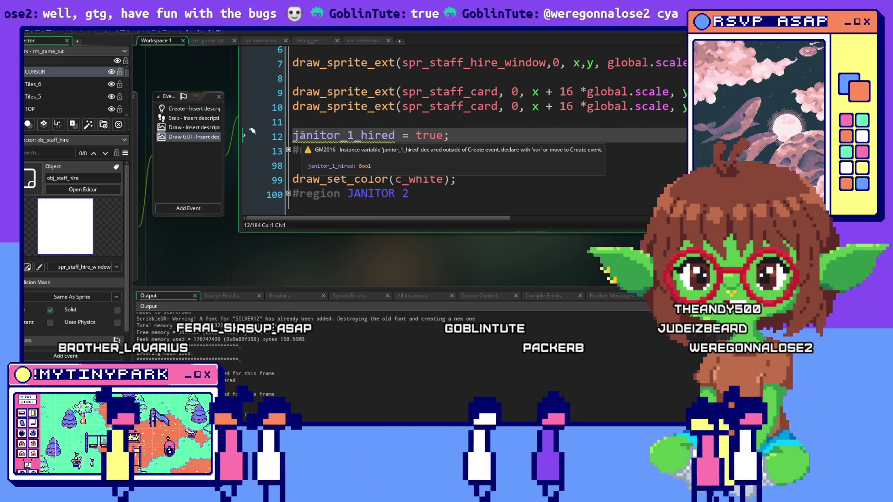
type("if ")
type("obj_staff_con")
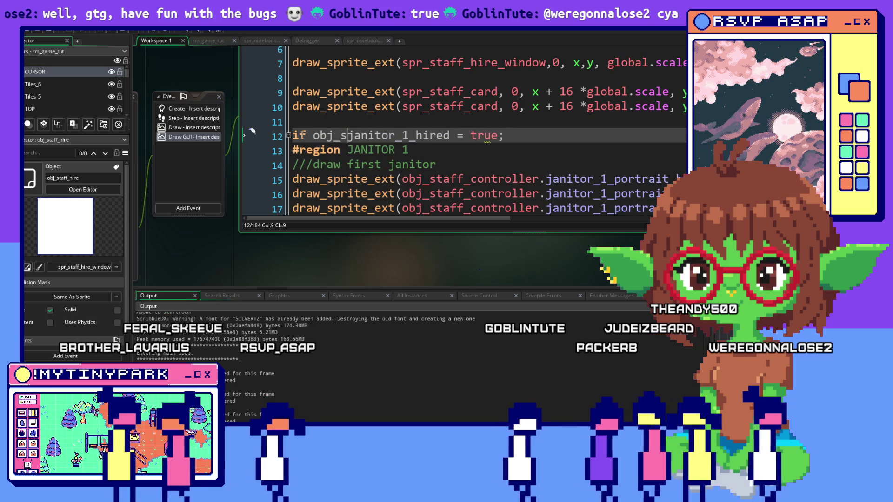
type("troller.")
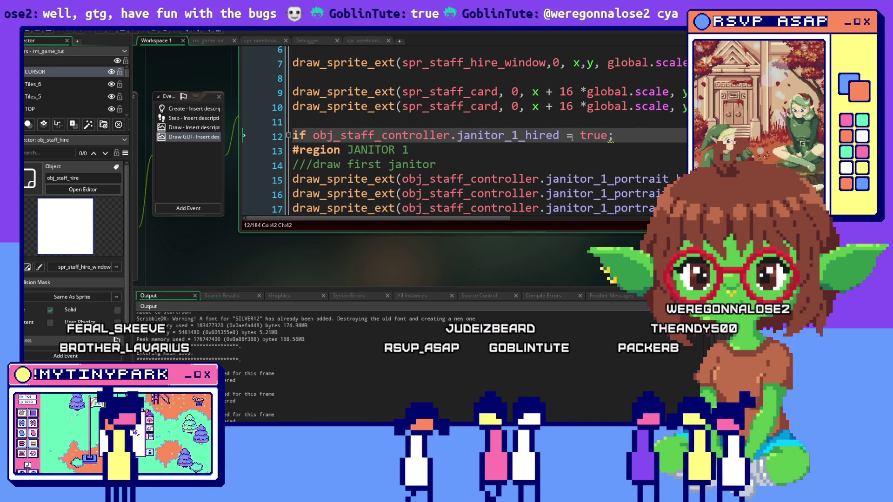
left_click(635, 132)
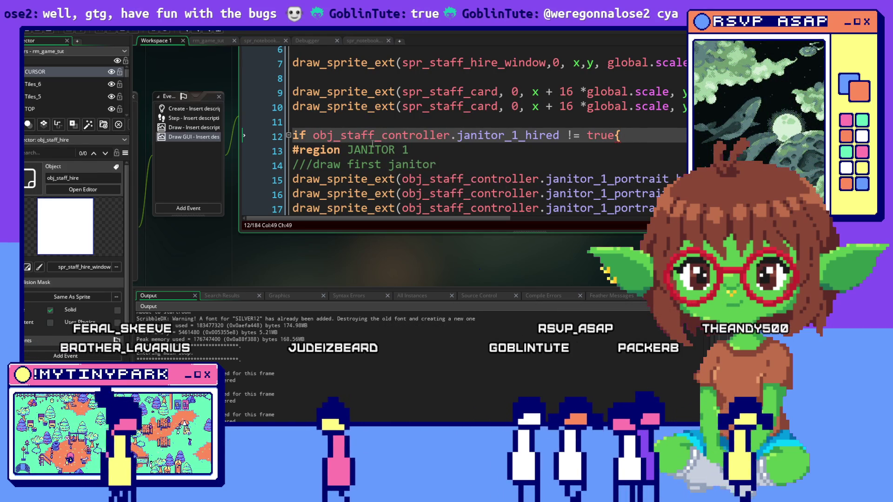
left_click(296, 151)
key("Left")
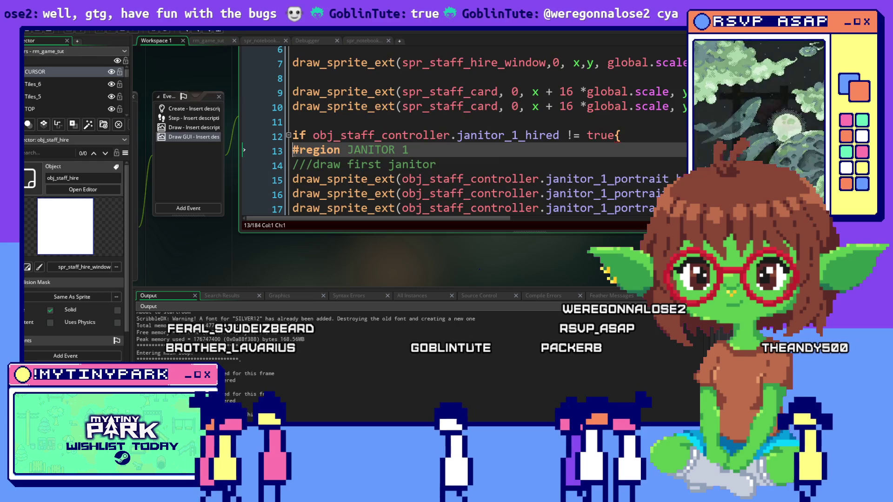
scroll(378, 134, "down", 1)
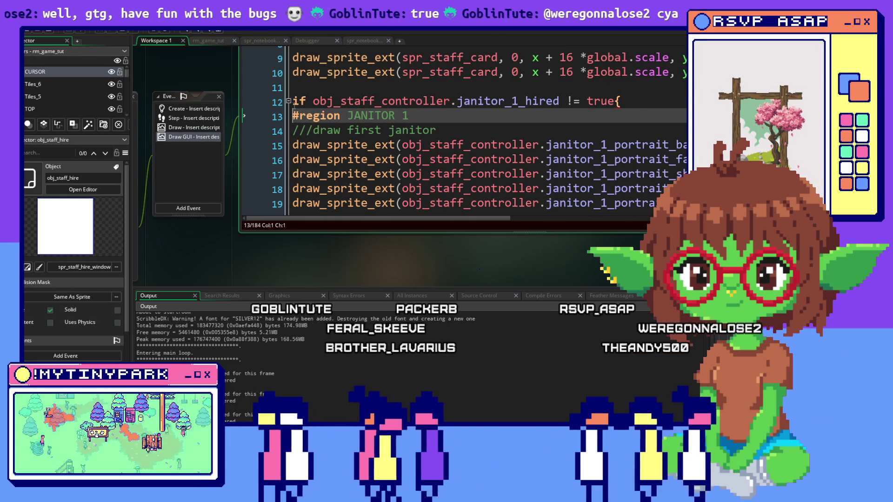
scroll(294, 105, "down", 2)
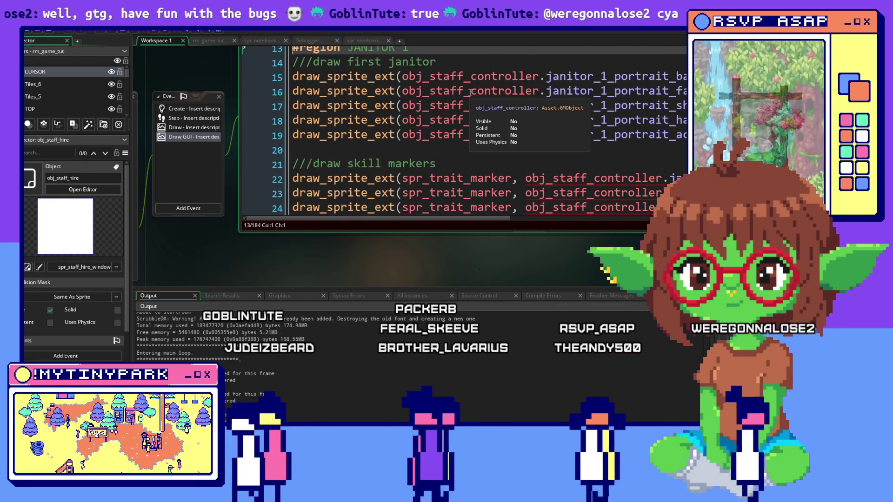
Step: Scroll to JANITOR 1's #endregion at line 97 and collapse the JANITOR 2 region below
scroll(443, 103, "up", 2)
mouse_move(332, 124)
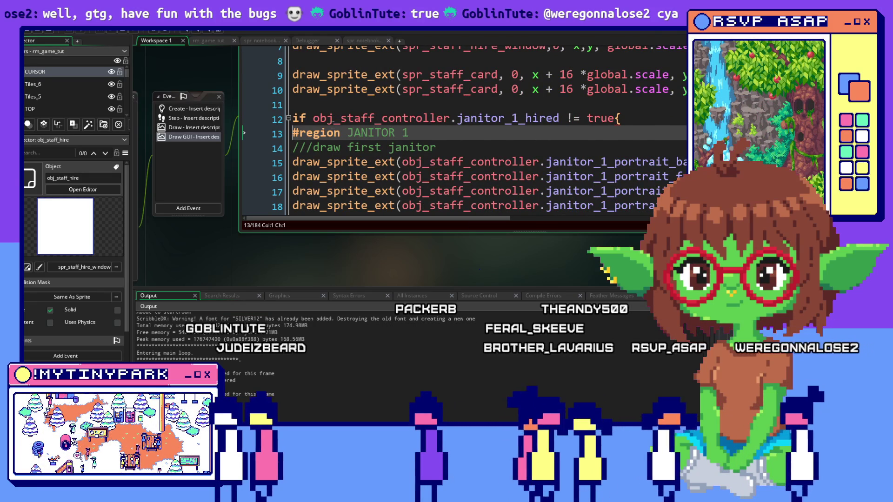
scroll(333, 124, "down", 5)
scroll(333, 124, "down", 20)
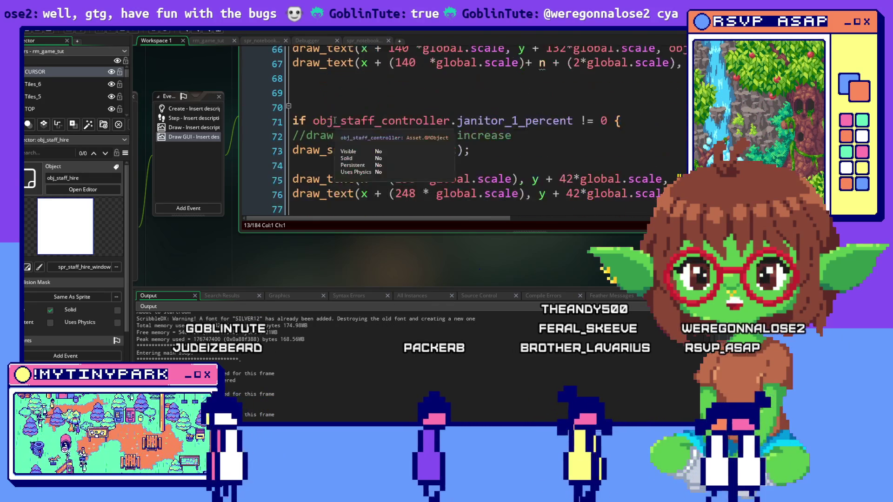
scroll(335, 120, "down", 8)
scroll(335, 124, "up", 4)
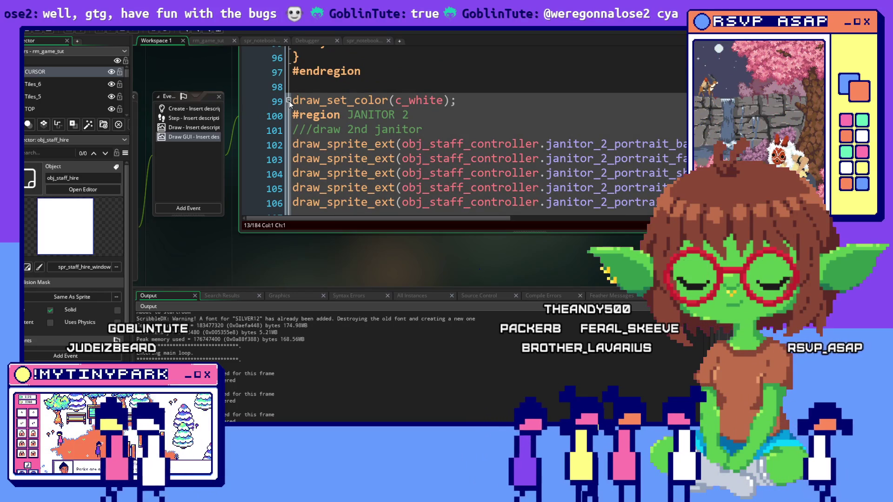
left_click(289, 101)
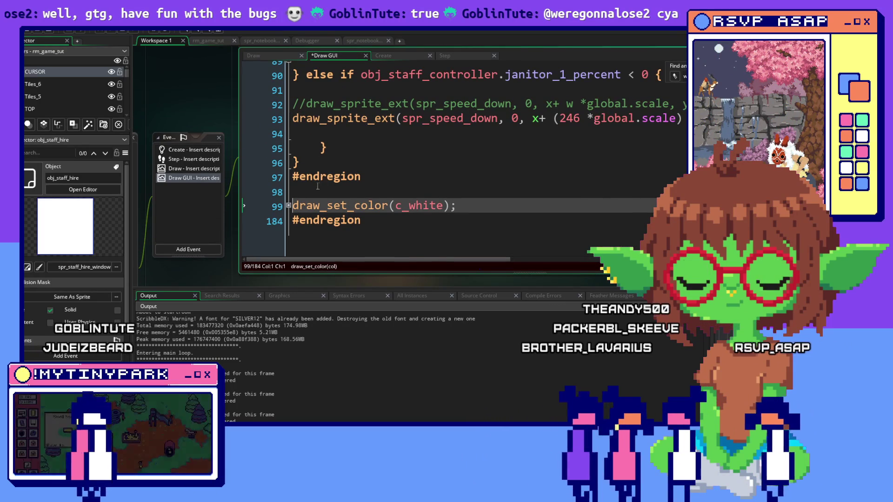
left_click(318, 186)
key("Return")
key("Return")
left_click(311, 196)
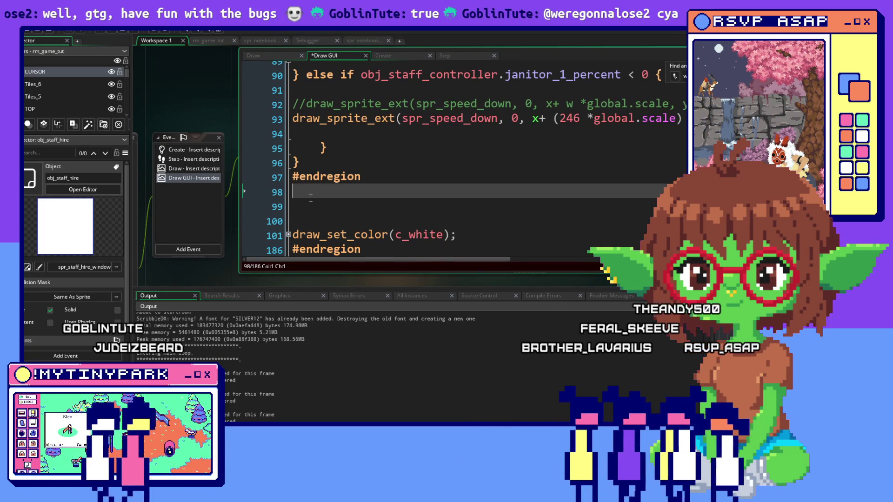
key("Return")
type("}")
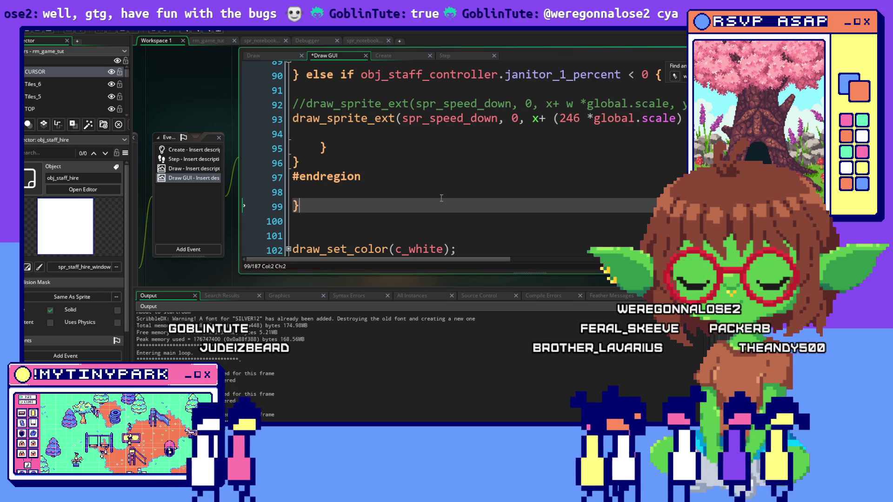
scroll(441, 198, "up", 7)
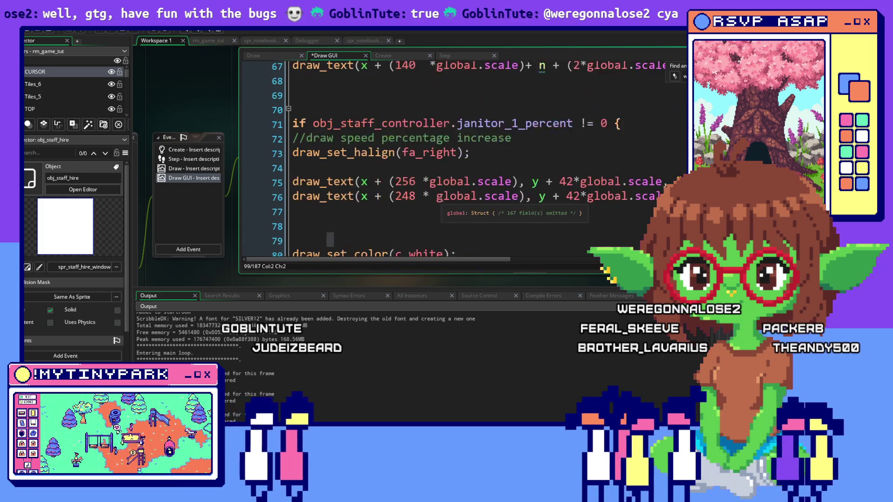
scroll(441, 198, "up", 2)
scroll(442, 198, "down", 3)
scroll(442, 198, "up", 8)
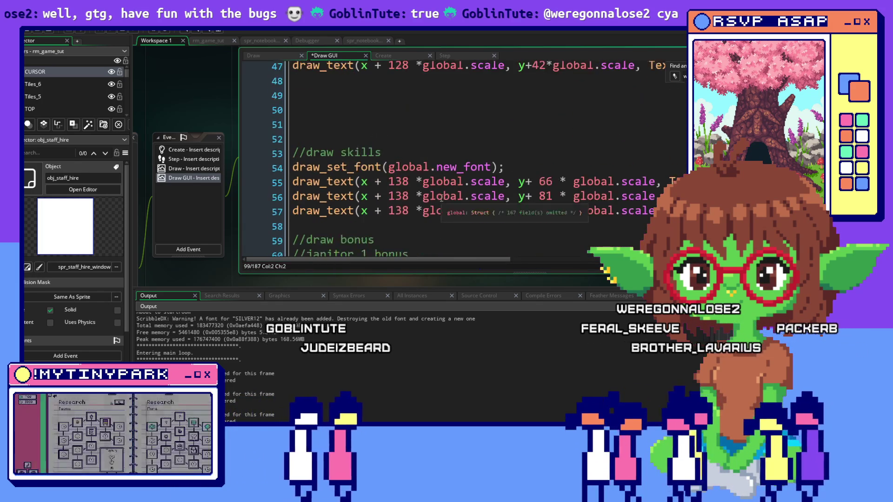
scroll(441, 198, "up", 14)
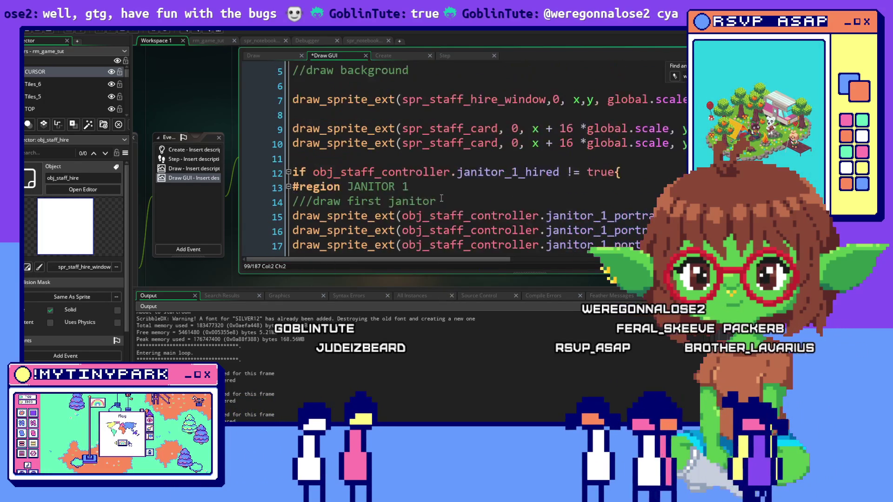
scroll(442, 199, "up", 2)
scroll(442, 196, "down", 2)
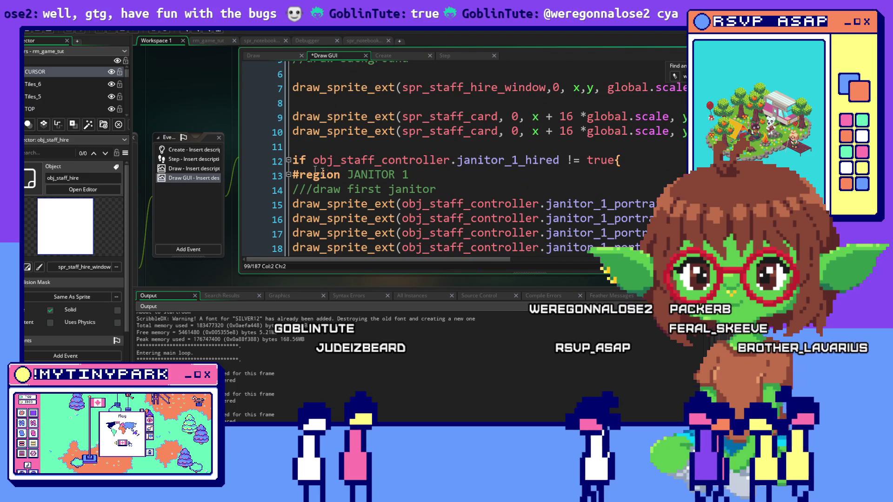
left_click(288, 160)
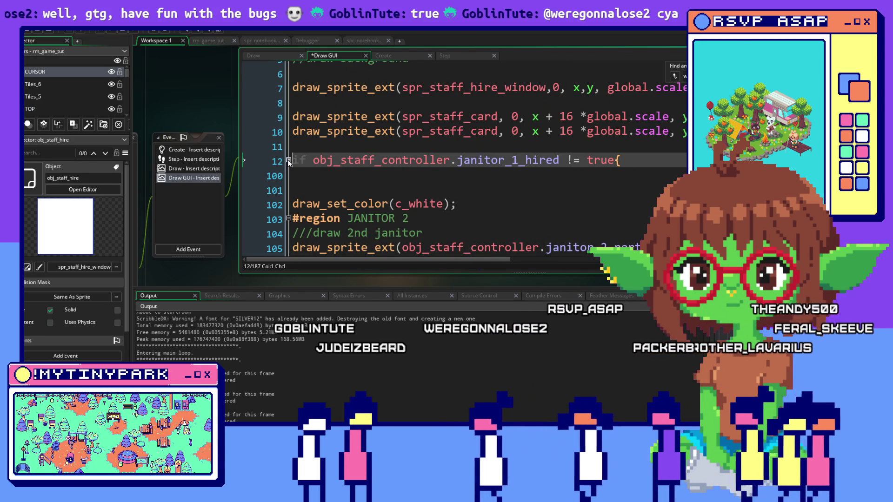
Step: Refold the janitor 1 card code at line 12's hired check so it collapses to line 99
left_click(288, 160)
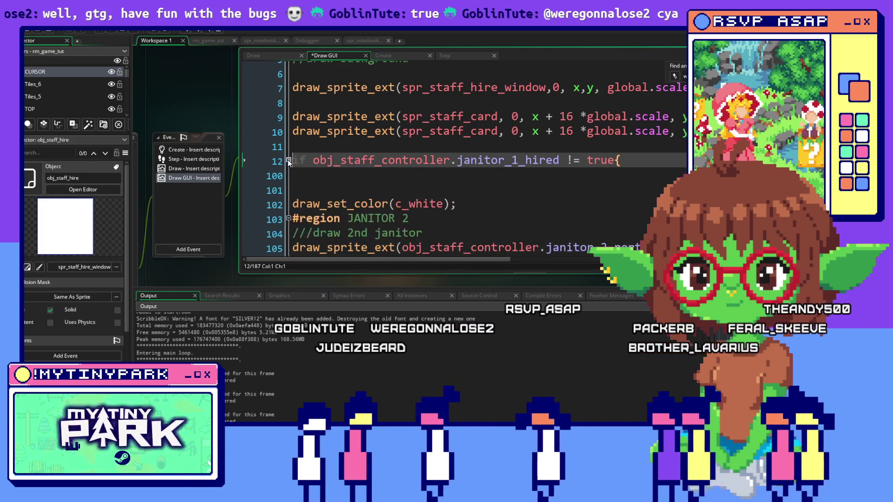
double_click(288, 160)
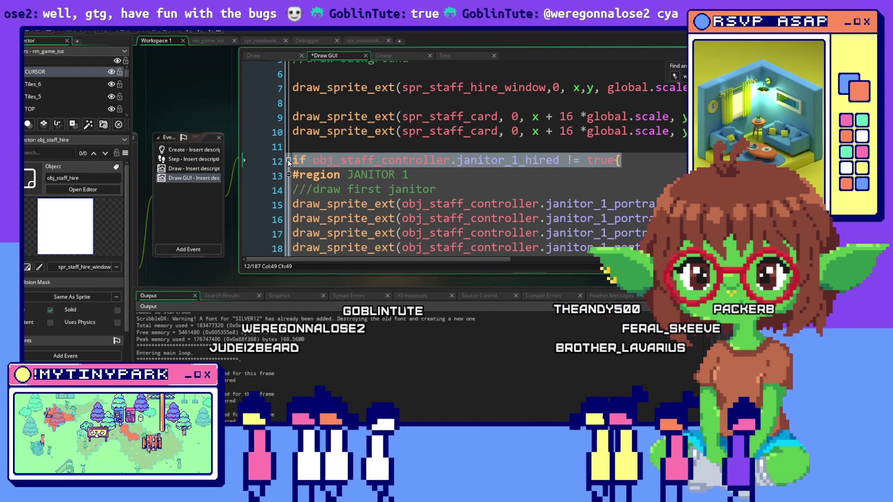
left_click(288, 160)
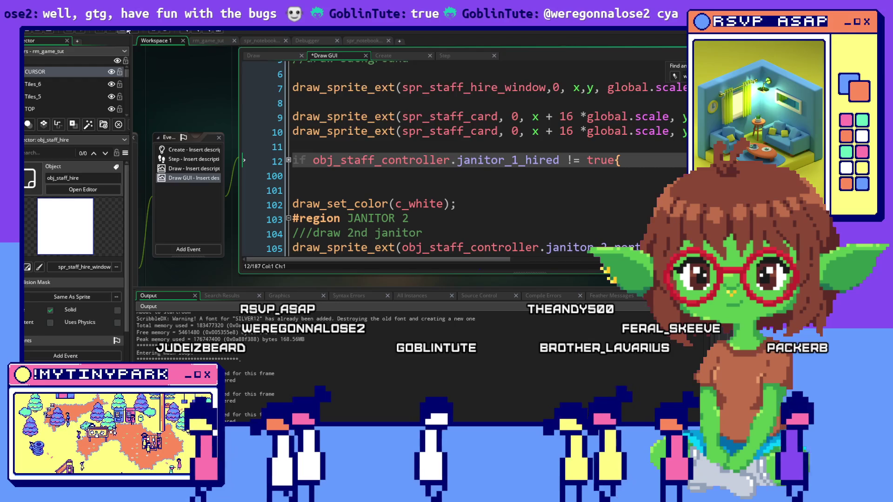
key("alt+Tab")
key("alt+Tab")
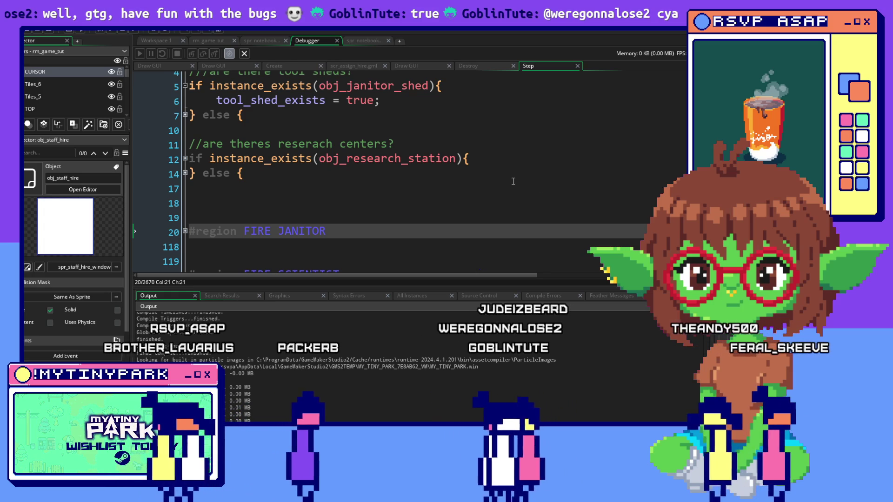
Step: Scroll obj_staff_controller's Step code to the //HIRING section and start a debug run
scroll(479, 100, "down", 5)
scroll(513, 182, "down", 1)
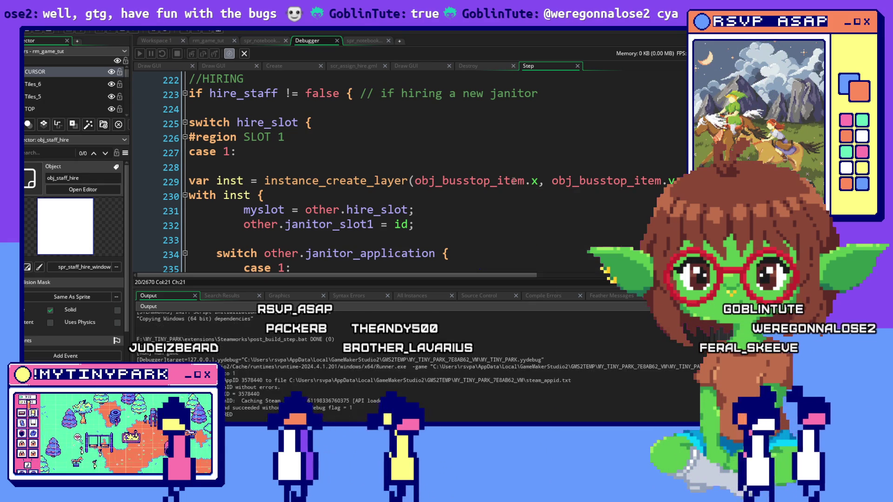
key("alt+Tab")
key("alt+Tab")
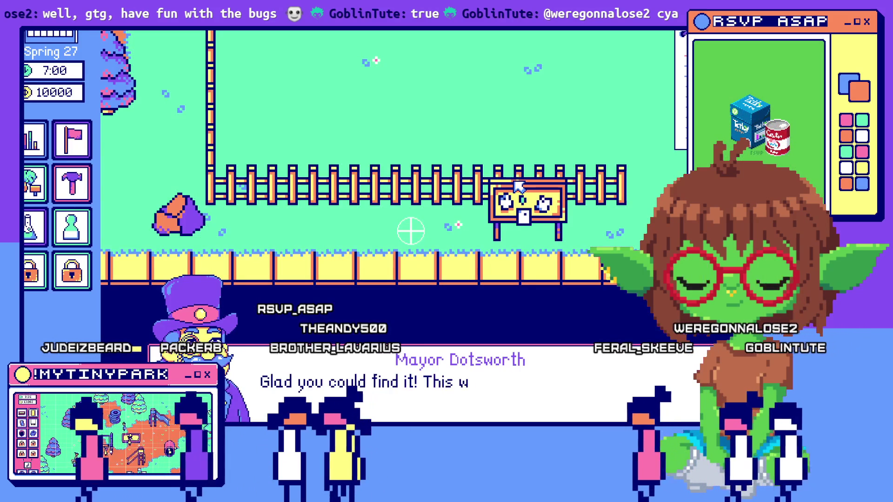
Step: Place two Tool Sheds in the park and hire the first janitor applicant
left_click(556, 377)
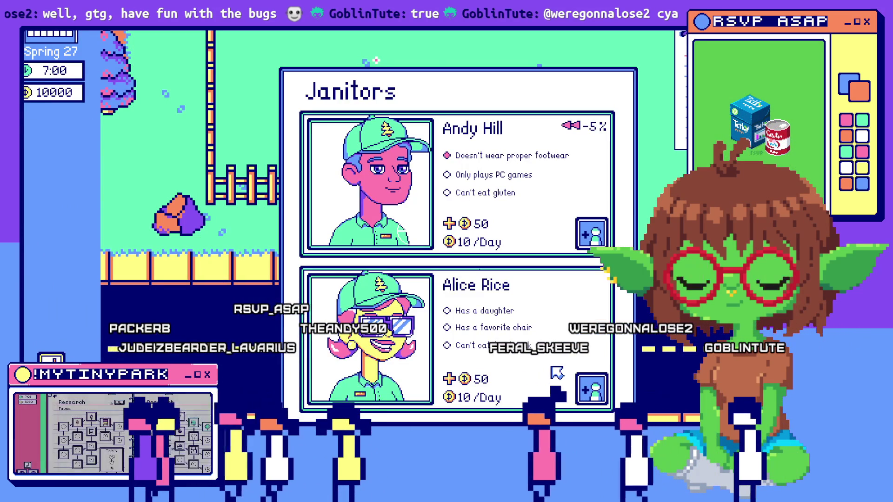
key("Escape")
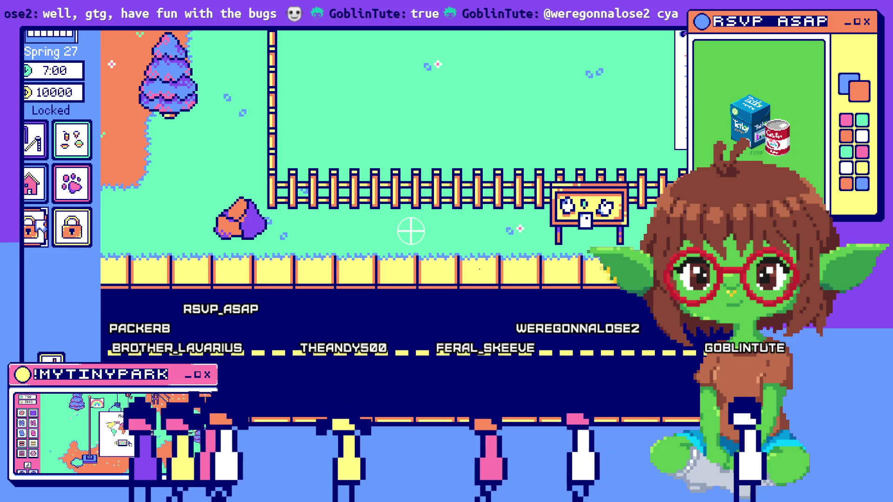
left_click(41, 236)
left_click(368, 93)
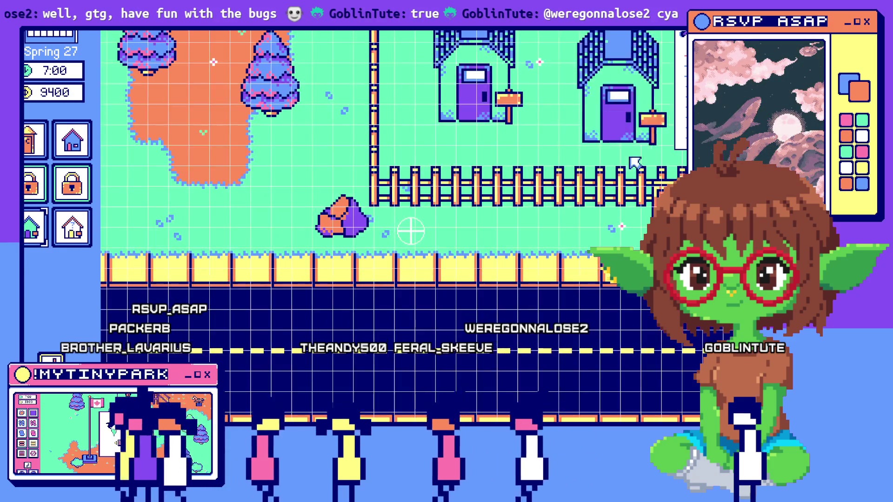
left_click(623, 172)
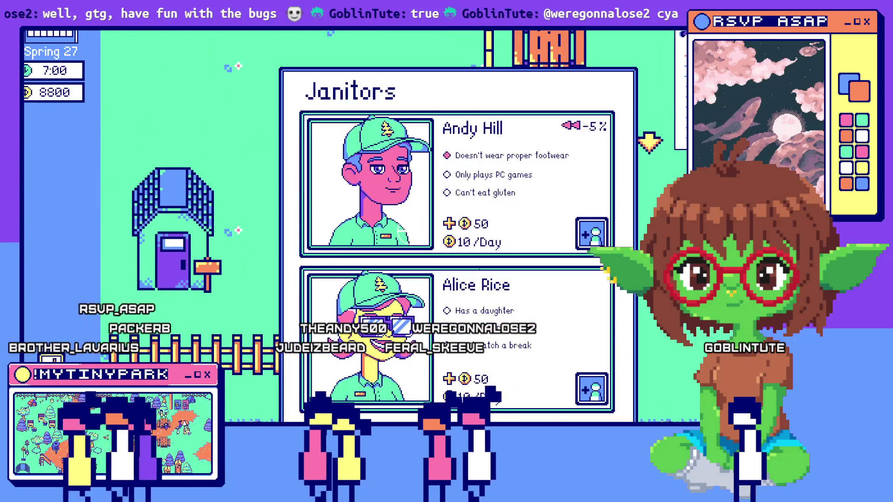
left_click(592, 232)
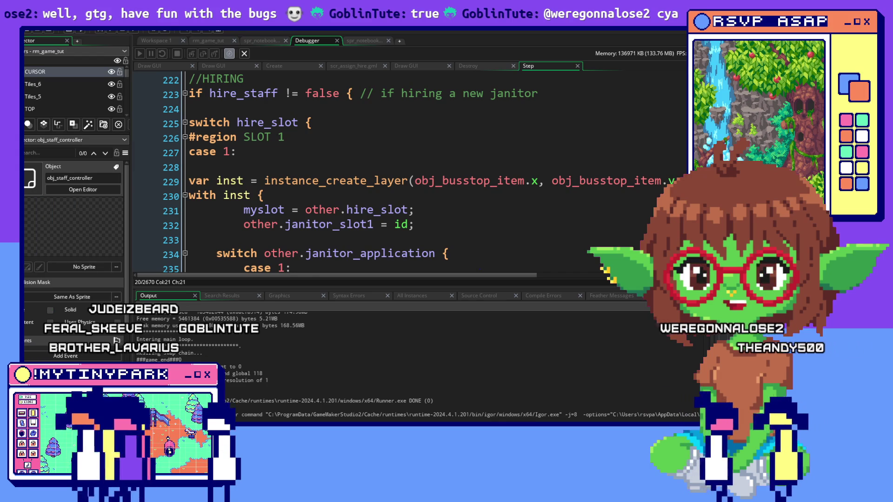
Step: Return to Workspace 1 and pan to the obj_staff_hire Draw GUI editor
left_click(156, 41)
scroll(428, 157, "up", 3)
scroll(429, 157, "up", 4)
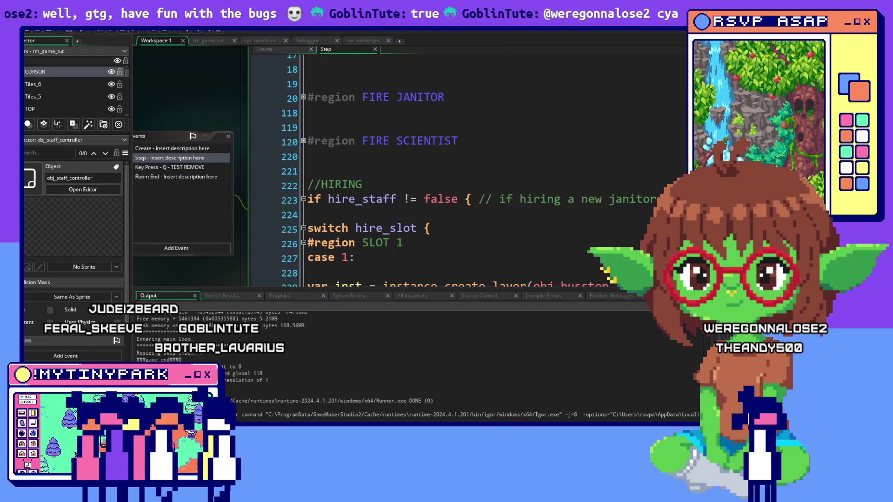
scroll(554, 151, "up", 10)
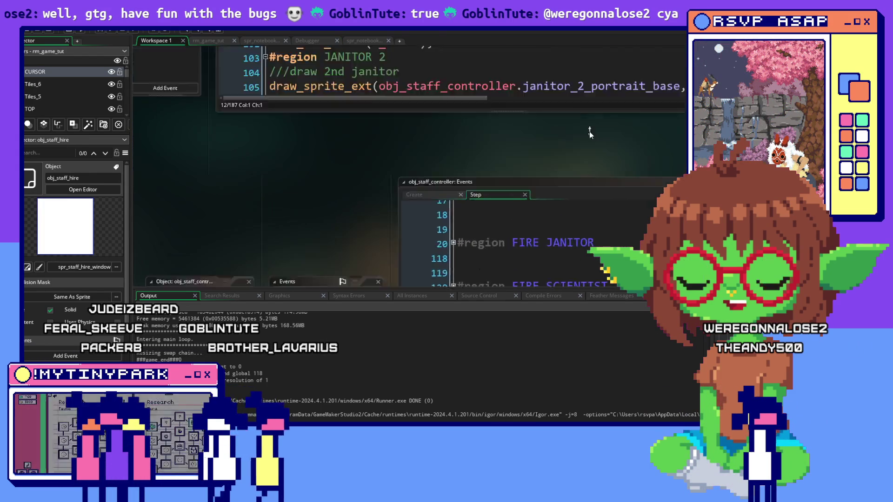
left_click(554, 151)
left_click_drag(554, 151, 442, 201)
Step: Expand the folded janitor_1_hired block on line 12 to reveal janitor 1's portrait drawing
scroll(474, 206, "up", 1)
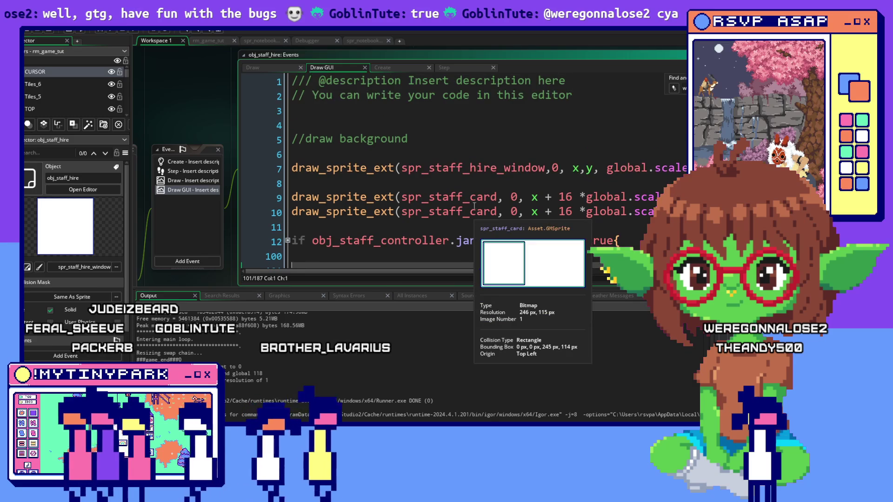
scroll(474, 206, "down", 4)
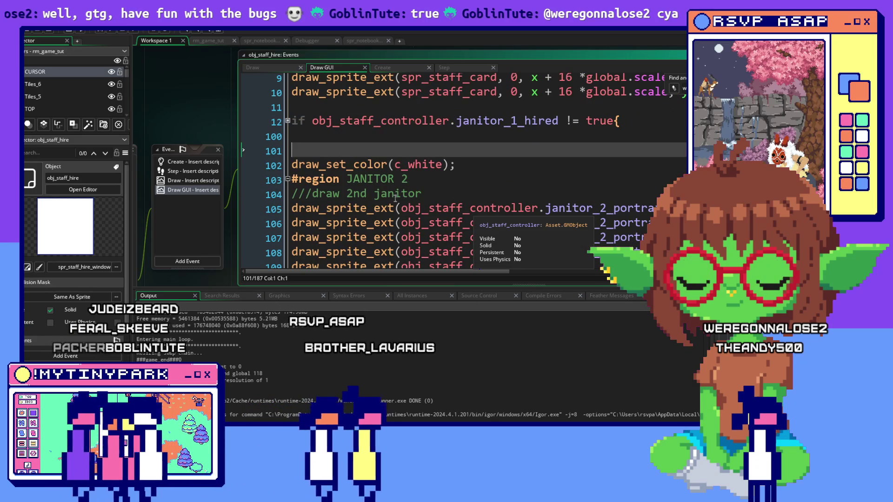
scroll(357, 161, "up", 4)
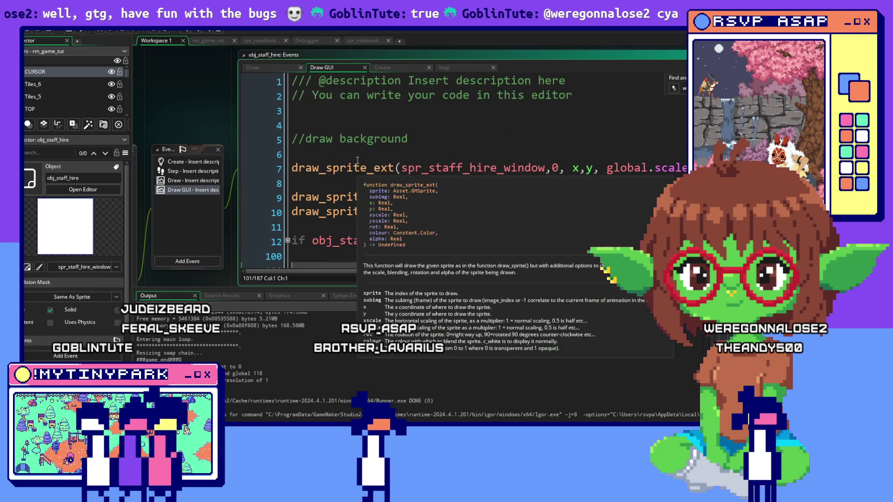
scroll(357, 160, "down", 2)
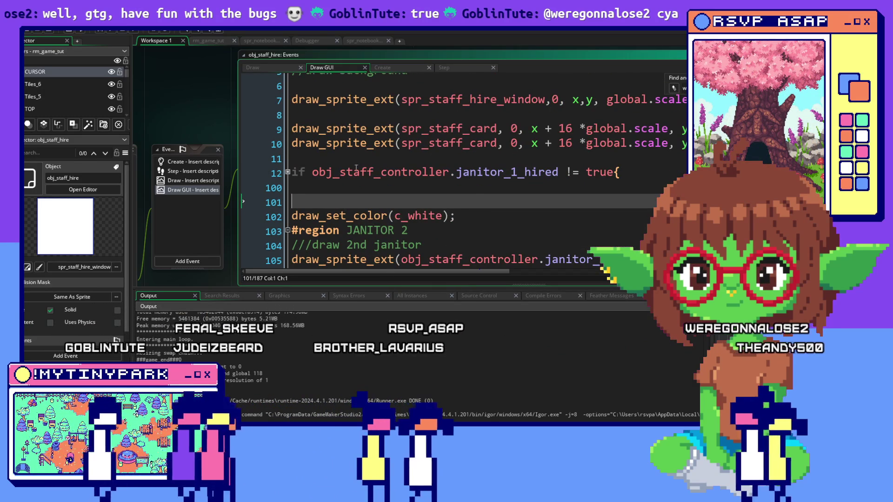
scroll(356, 168, "down", 2)
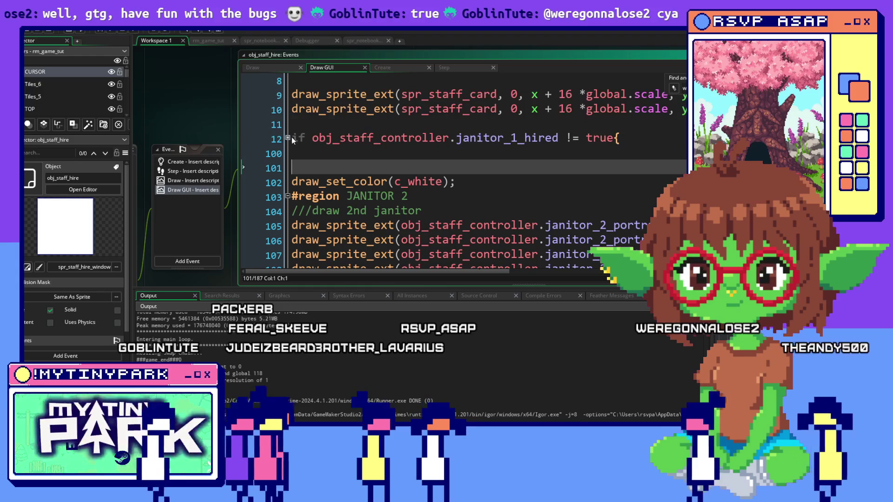
left_click(288, 138)
scroll(354, 189, "down", 1)
mouse_move(354, 188)
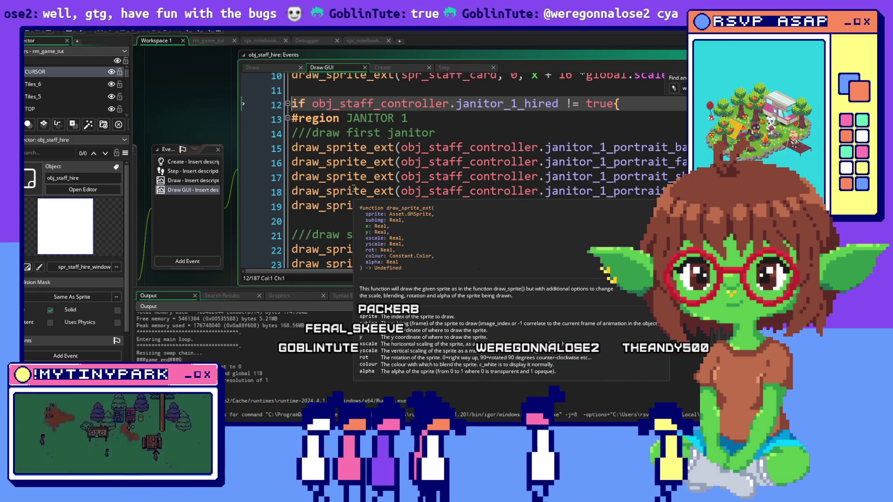
scroll(354, 188, "up", 1)
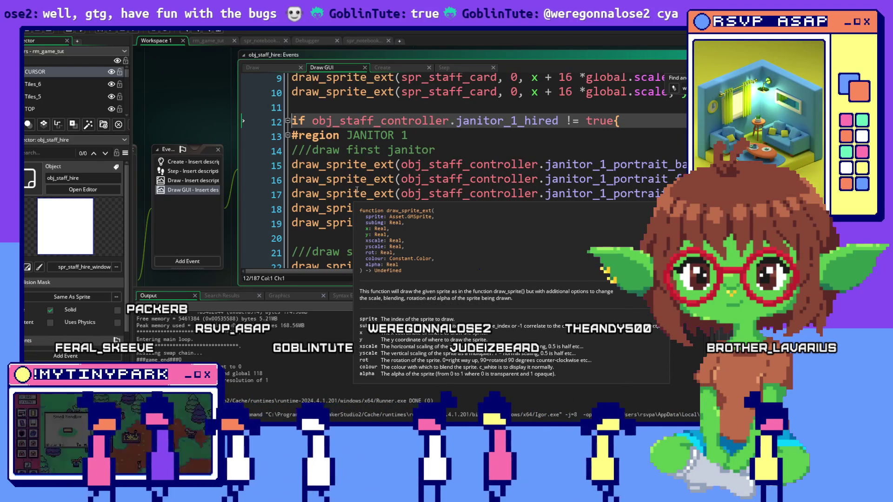
scroll(552, 171, "down", 2)
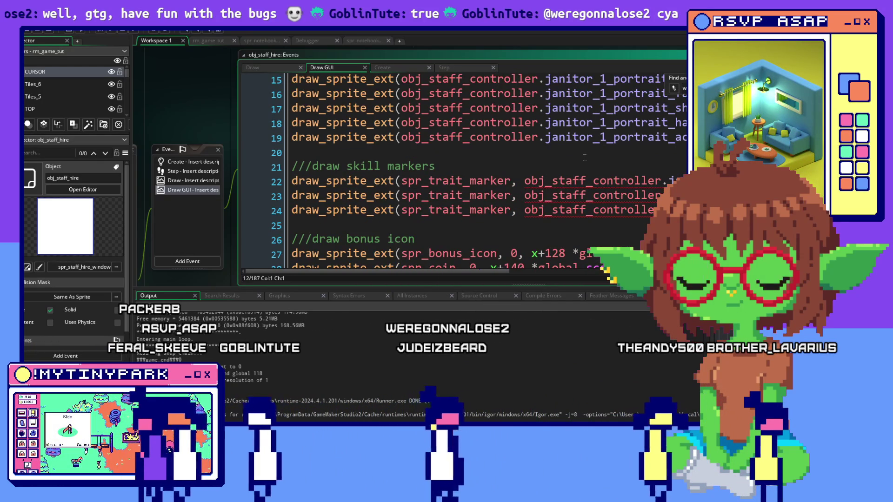
scroll(579, 155, "up", 2)
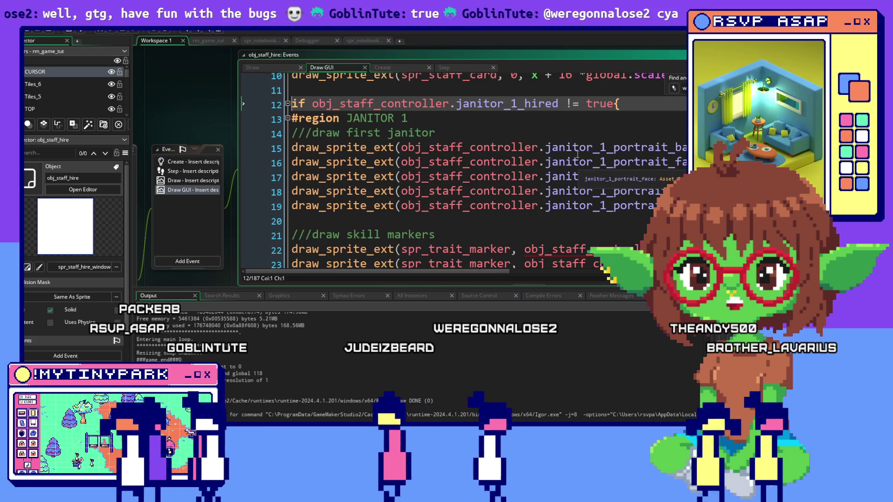
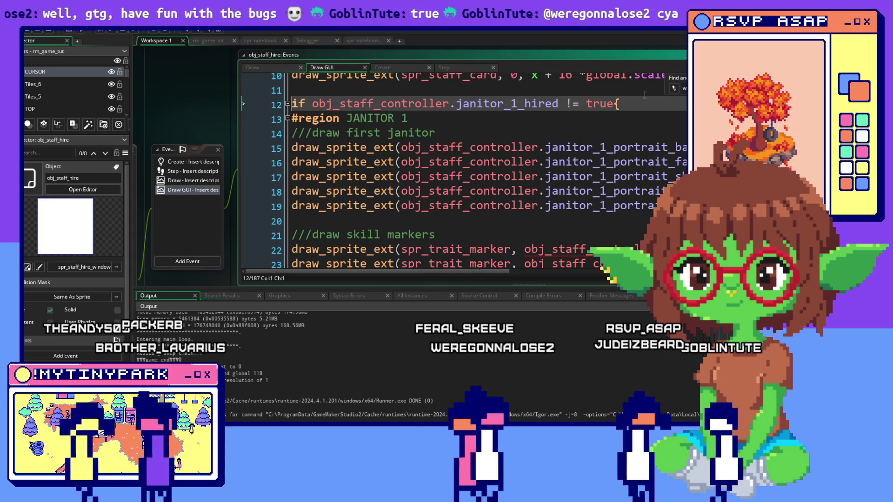
Step: Delete the 'if janitor_1_hired != true{' line above JANITOR 1 and comment out its closing brace
left_click(287, 119)
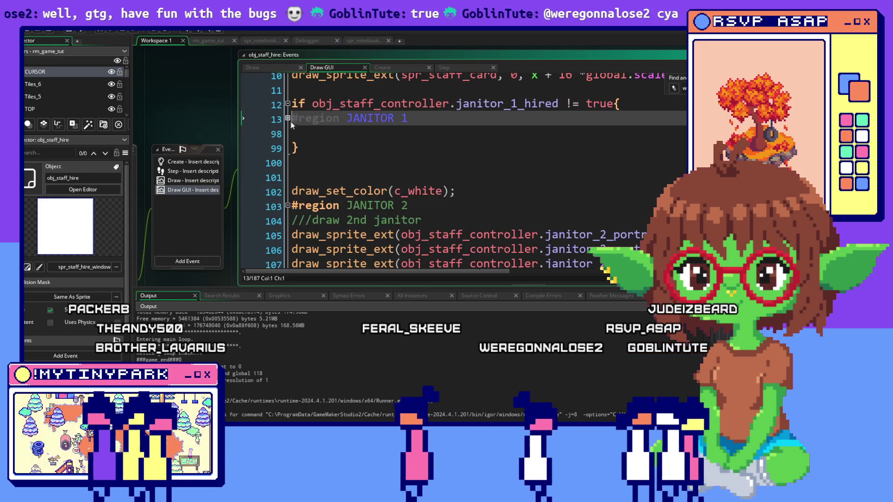
left_click(296, 148)
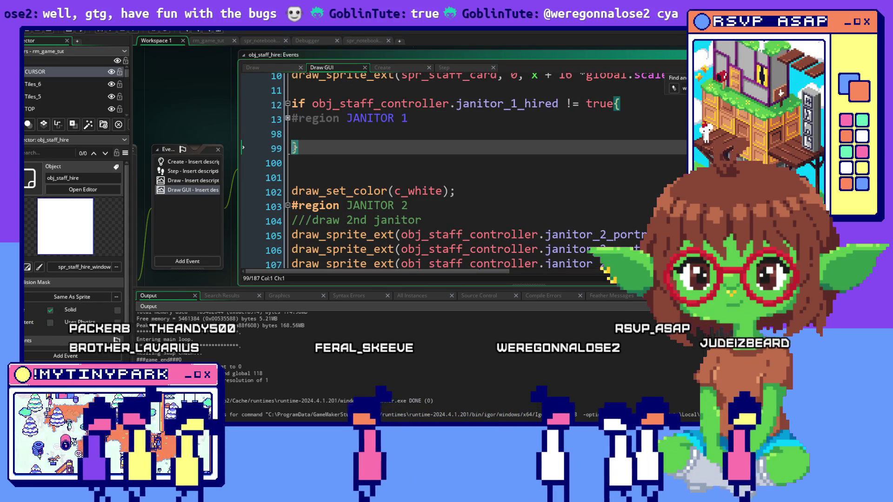
type("//")
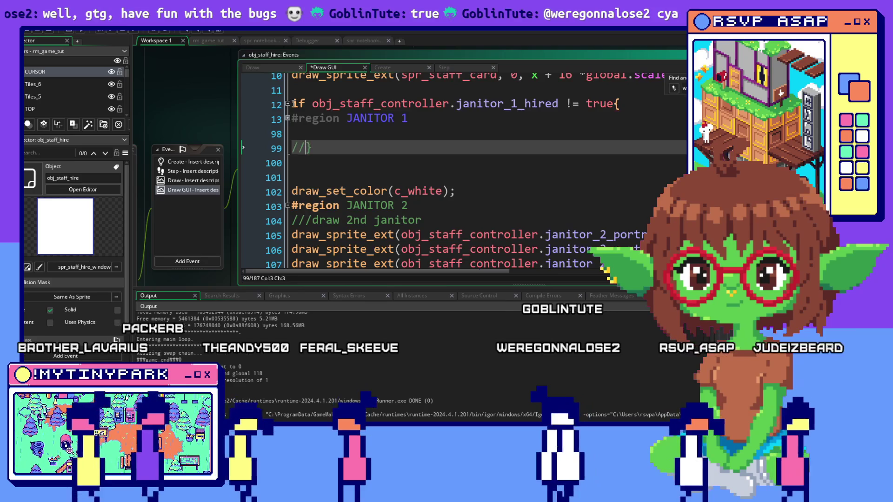
left_click(242, 105)
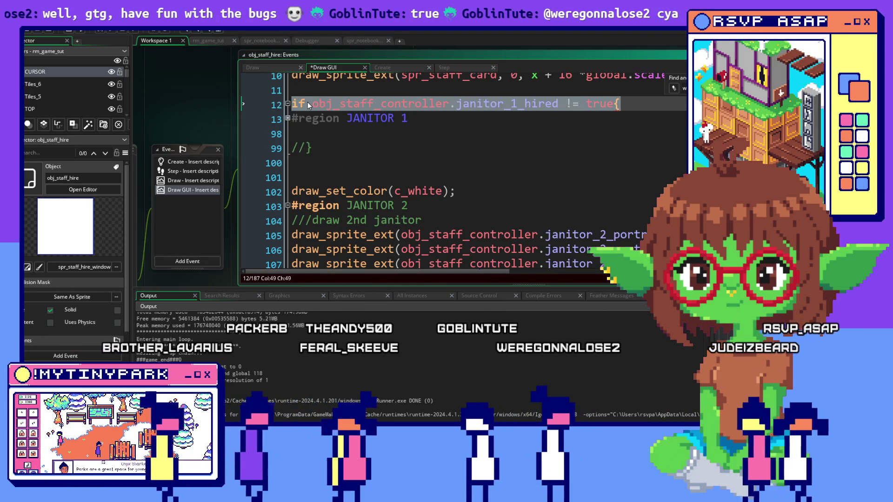
key("BackSpace")
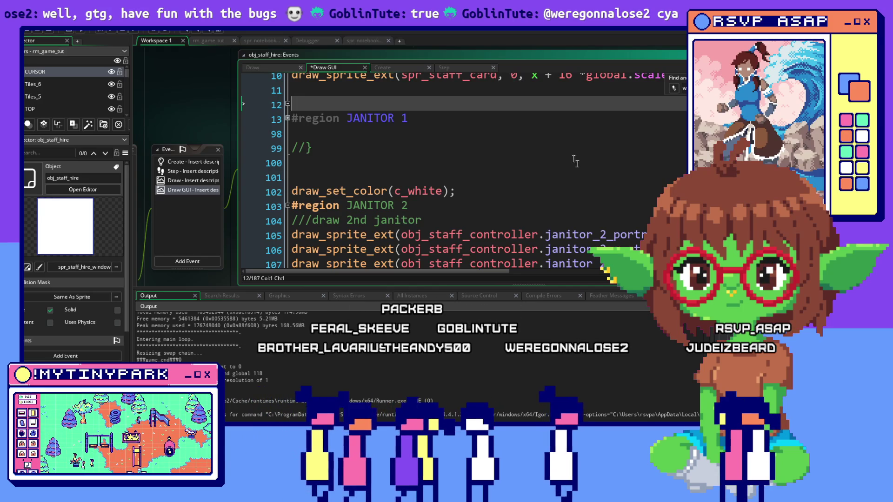
left_click(560, 149)
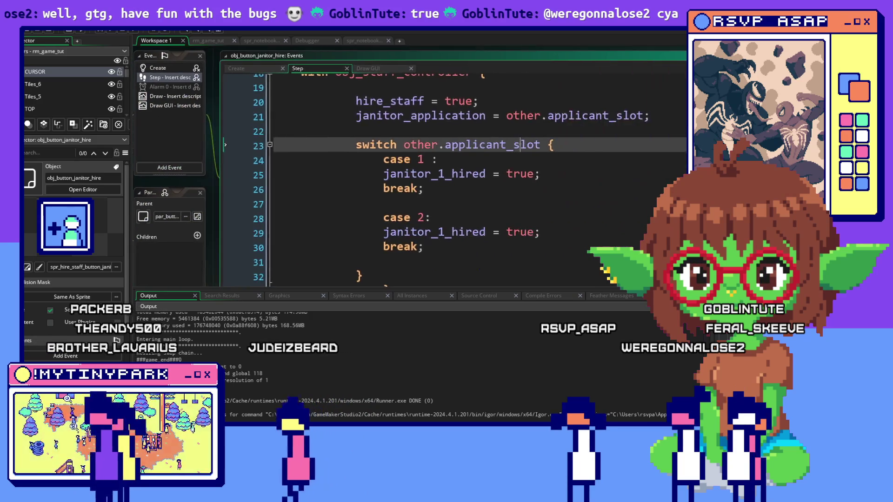
Step: Put the menu_state check's opening brace on its own line, dropping the unfinished 'or if'
scroll(519, 147, "down", 2)
scroll(520, 146, "down", 2)
scroll(520, 146, "up", 2)
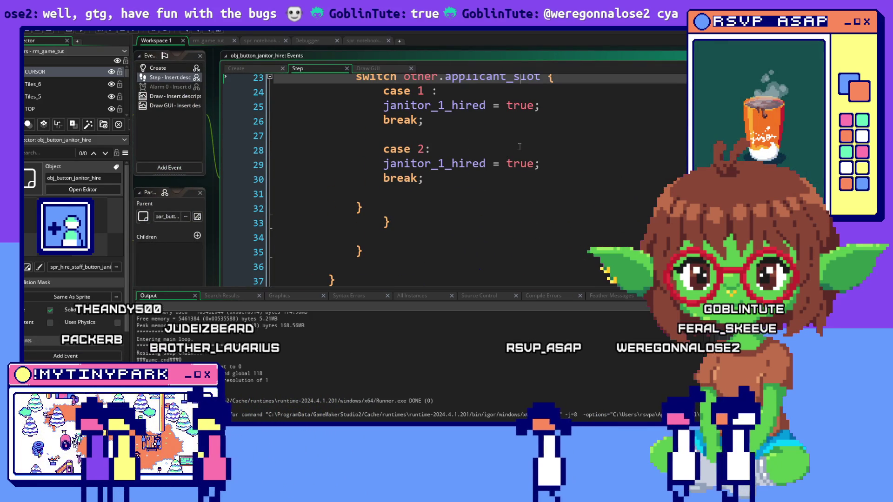
scroll(519, 147, "down", 2)
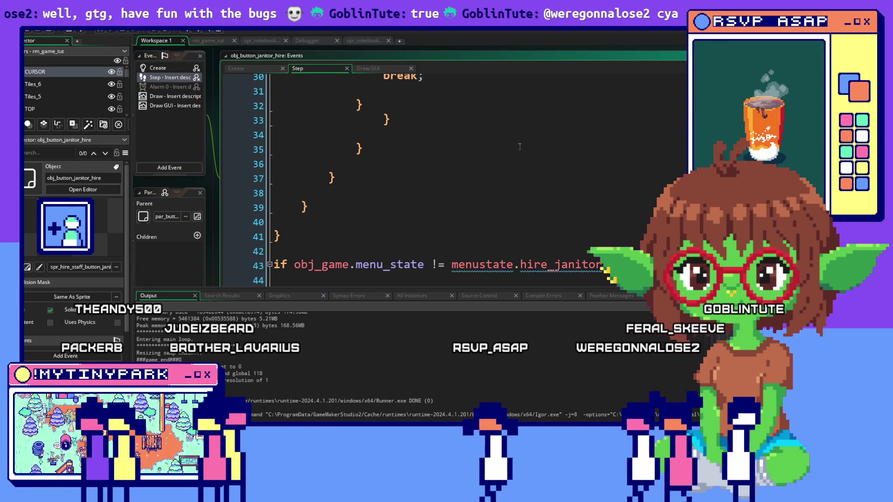
scroll(520, 147, "down", 2)
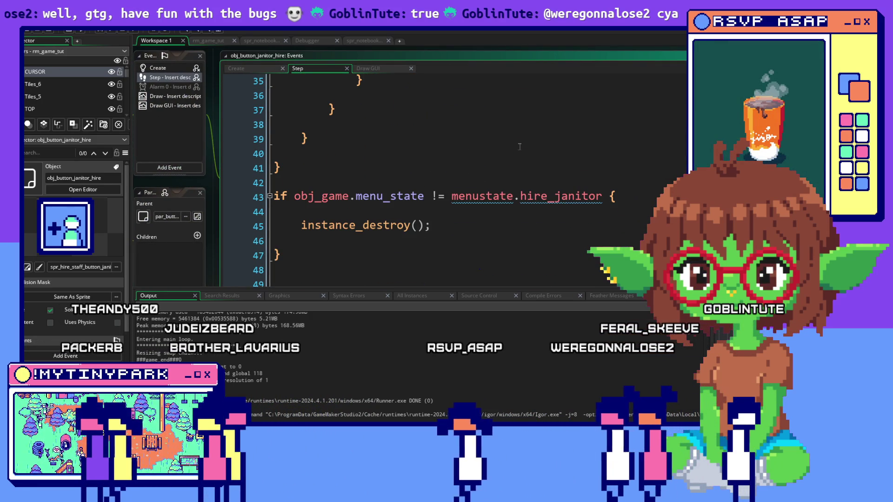
left_click(613, 195)
key("Return")
type("or ")
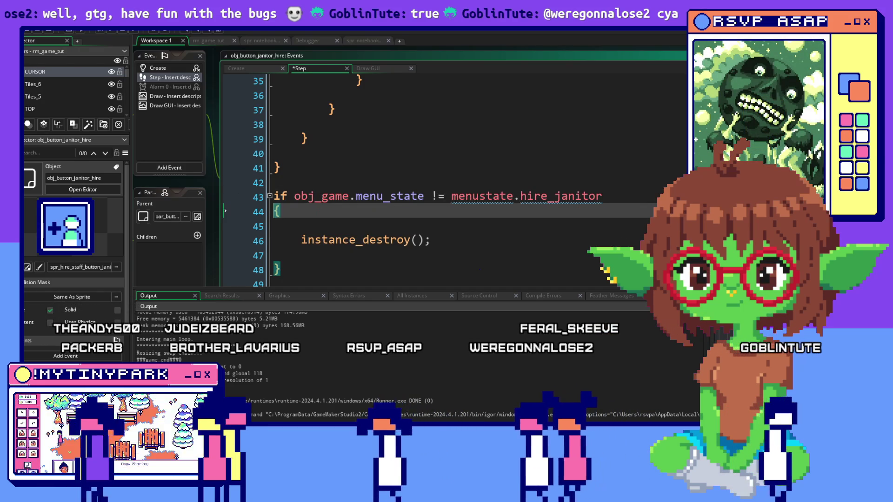
type("if")
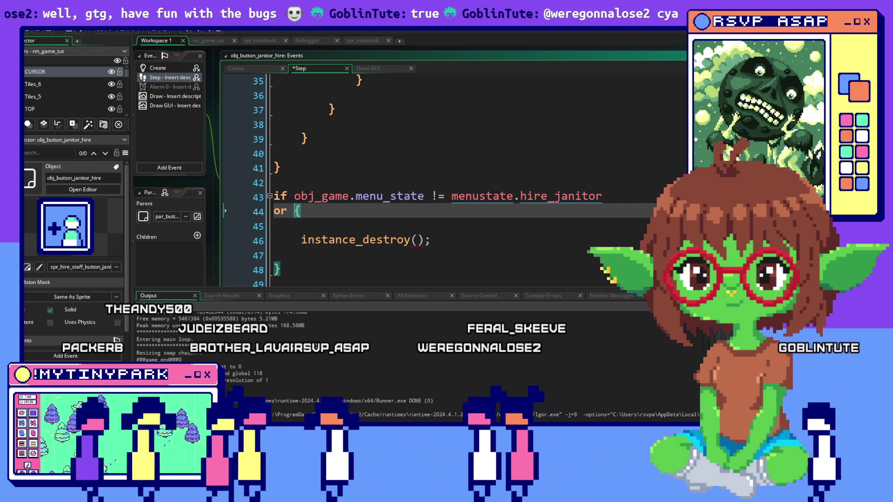
key("ctrl+space")
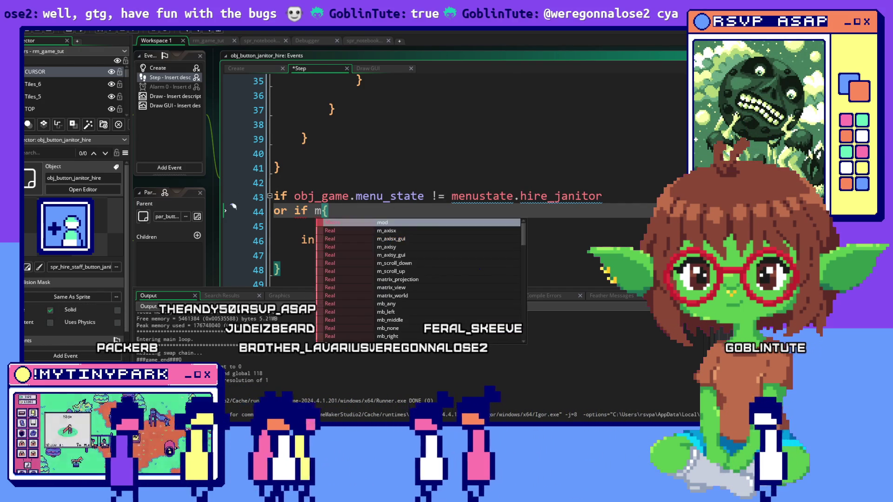
key("Escape")
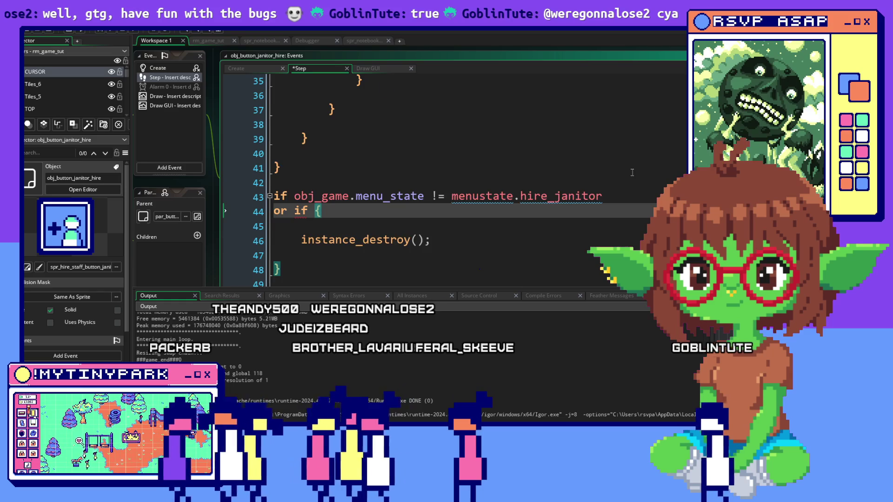
scroll(632, 172, "up", 2)
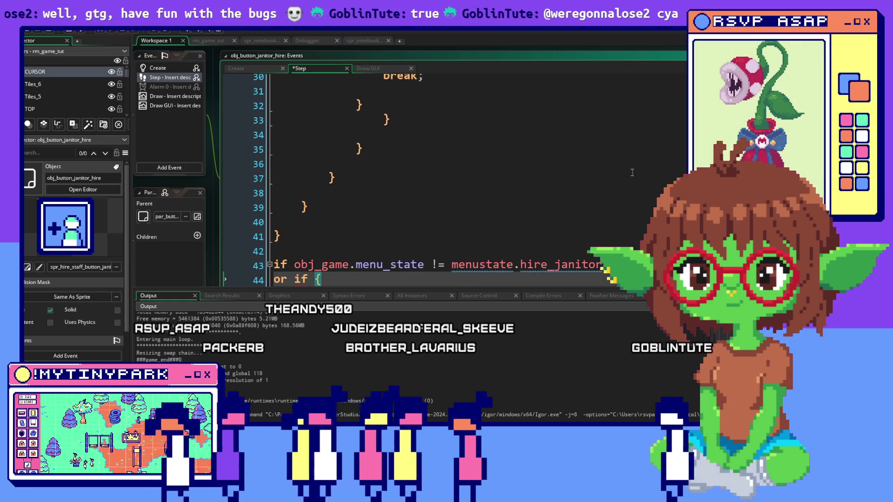
scroll(632, 173, "down", 1)
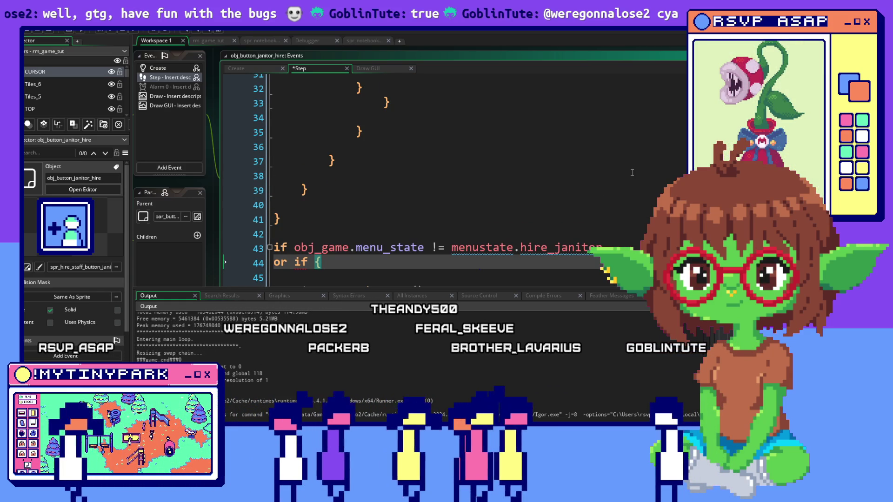
scroll(633, 172, "down", 1)
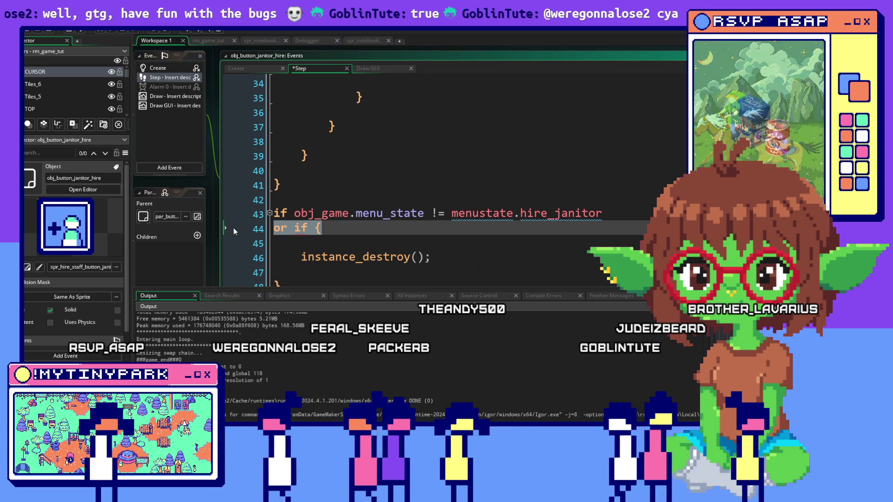
key("BackSpace")
key("BackSpace")
type("{")
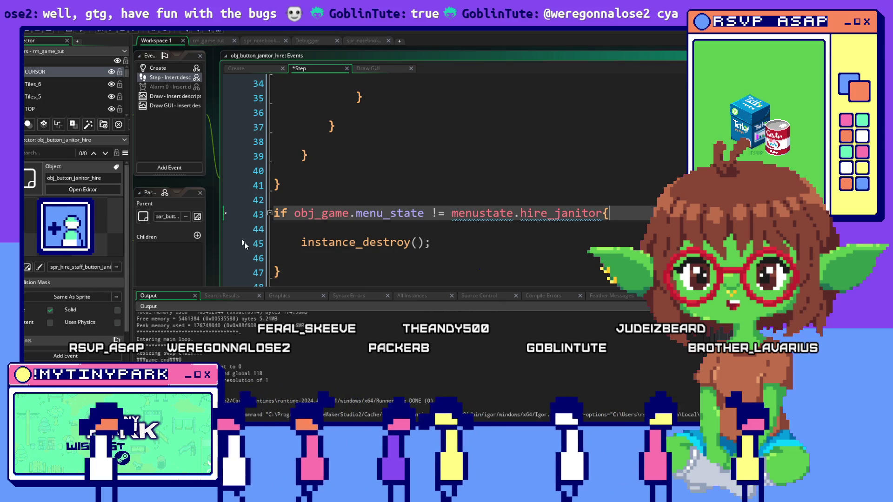
Step: Add blank lines below the instance_destroy block and start typing 'if'
scroll(297, 228, "down", 1)
left_click(297, 231)
key("Return")
key("Return")
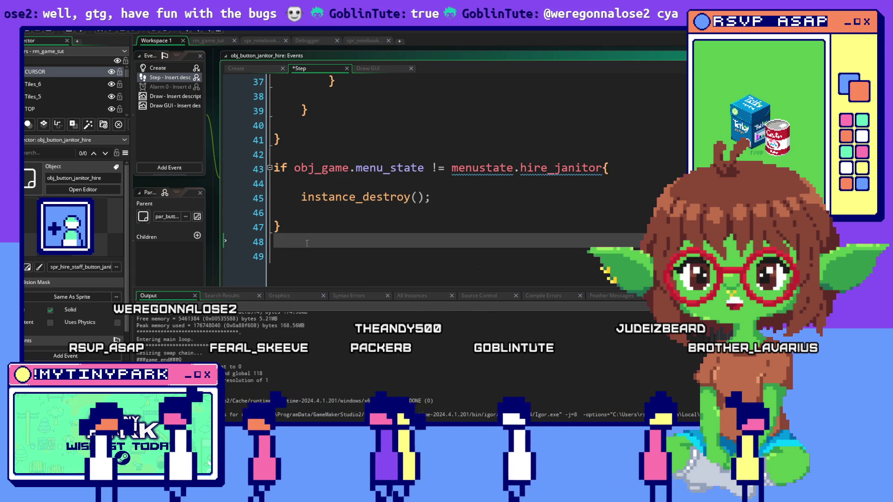
type("if")
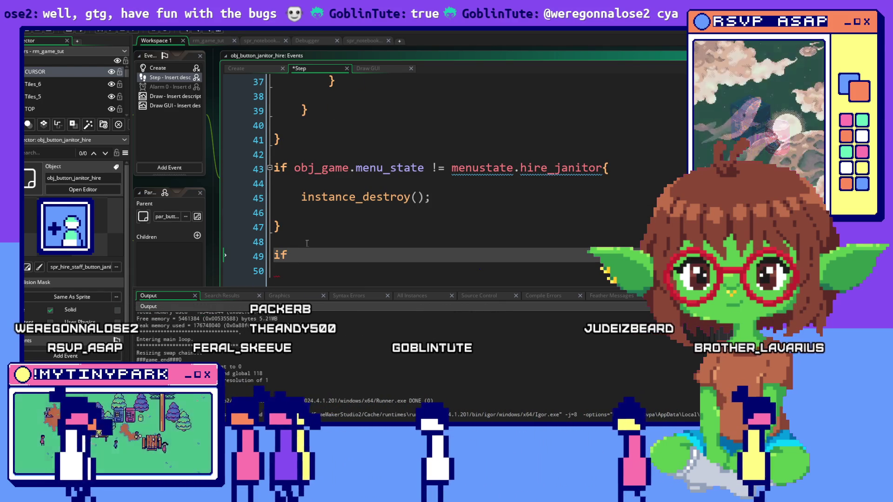
Step: Create an empty 'if applicant_slot == 1 { }' block, copying applicant_slot from the Create event
left_click(238, 68)
scroll(325, 186, "down", 2)
left_click_drag(399, 256, 242, 255)
key("ctrl+c")
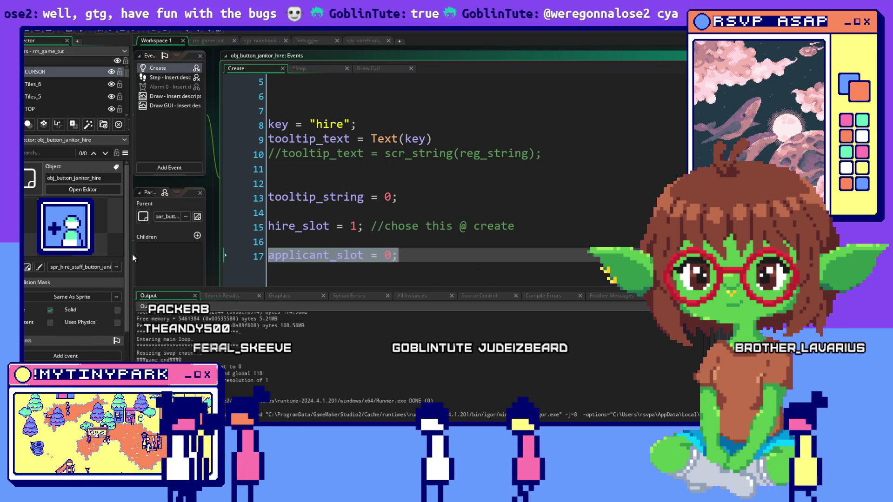
left_click(299, 68)
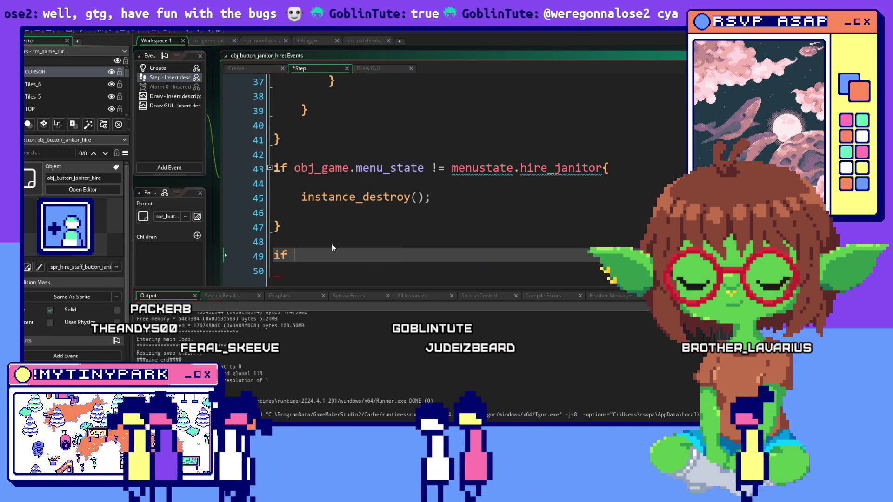
key("ctrl+v")
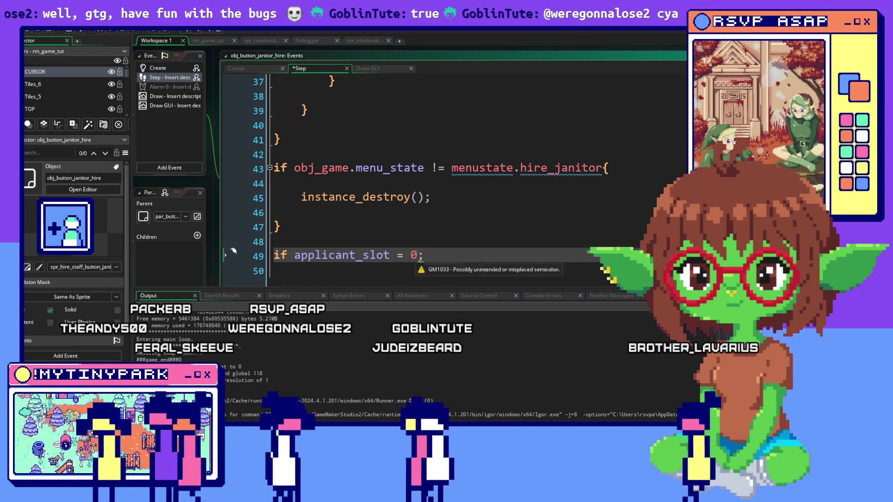
double_click(413, 255)
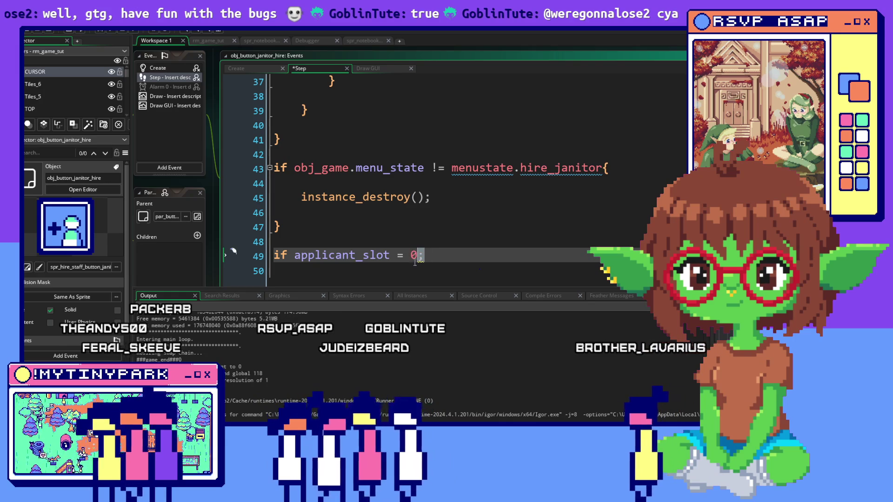
key("shift+Right")
left_click(418, 257)
key("Delete")
key("BackSpace")
key("BackSpace")
key("BackSpace")
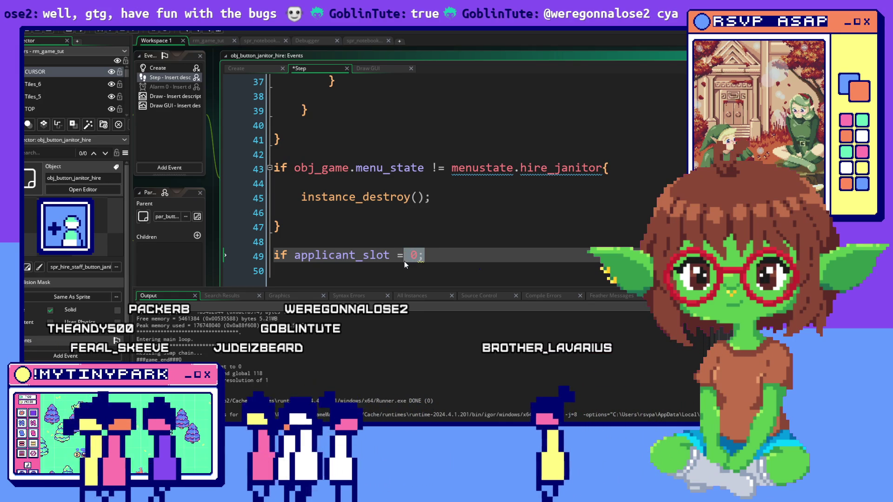
type("== 1 {")
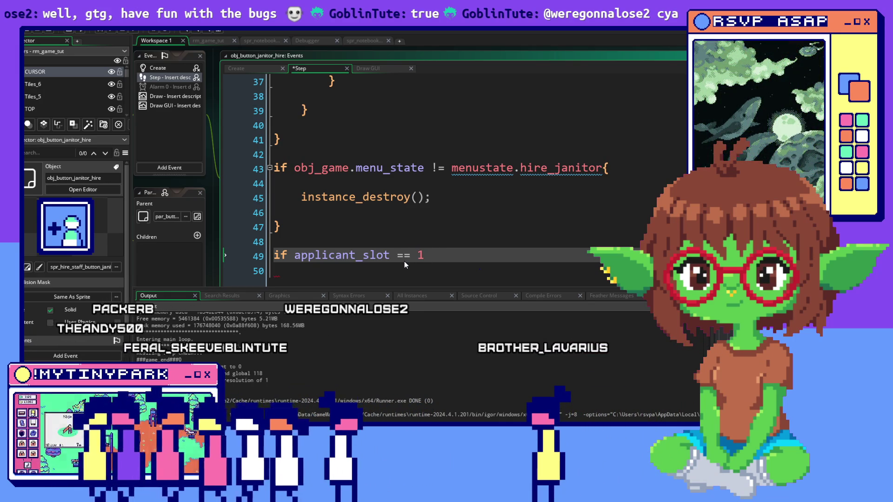
key("Return")
key("Return")
type("}")
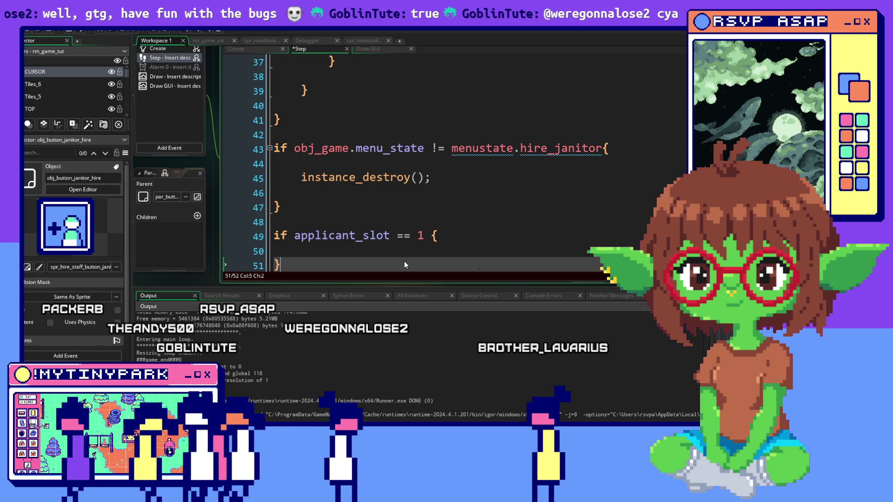
left_click(433, 253)
scroll(407, 216, "down", 1)
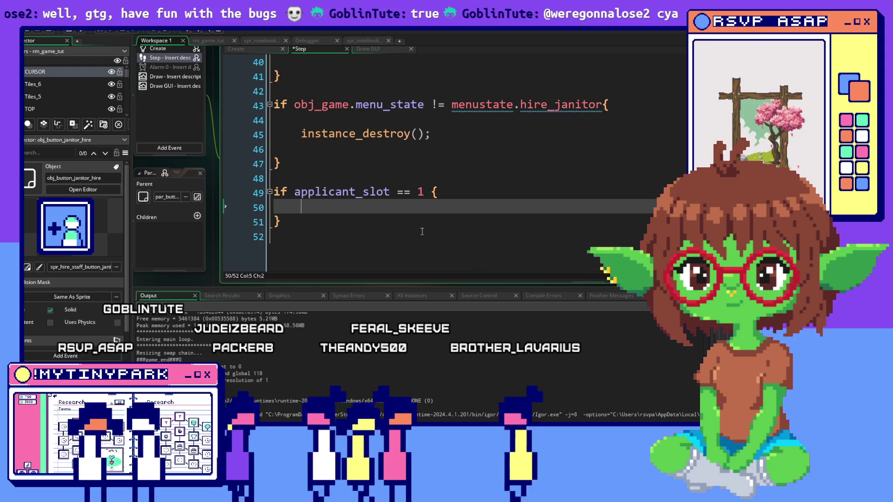
key("Return")
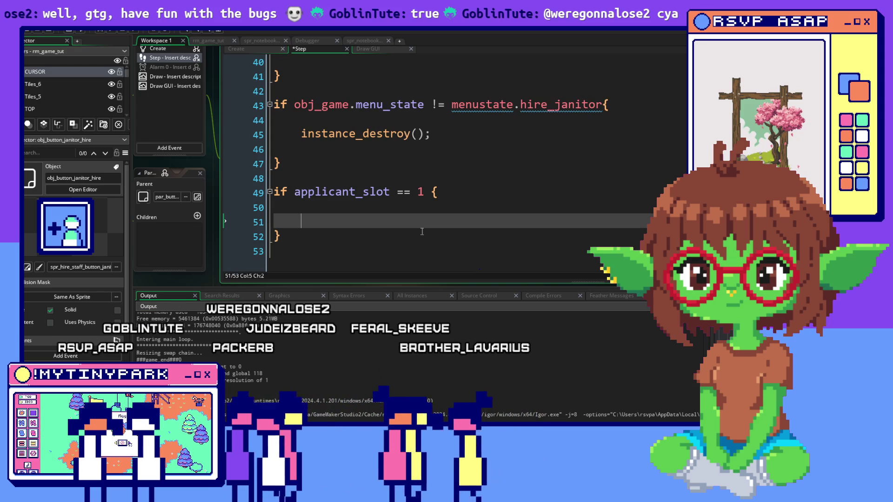
Step: Inside the slot 1 block, write a condition on obj_staff_controller.janitor_1_hired and true
left_click(413, 212)
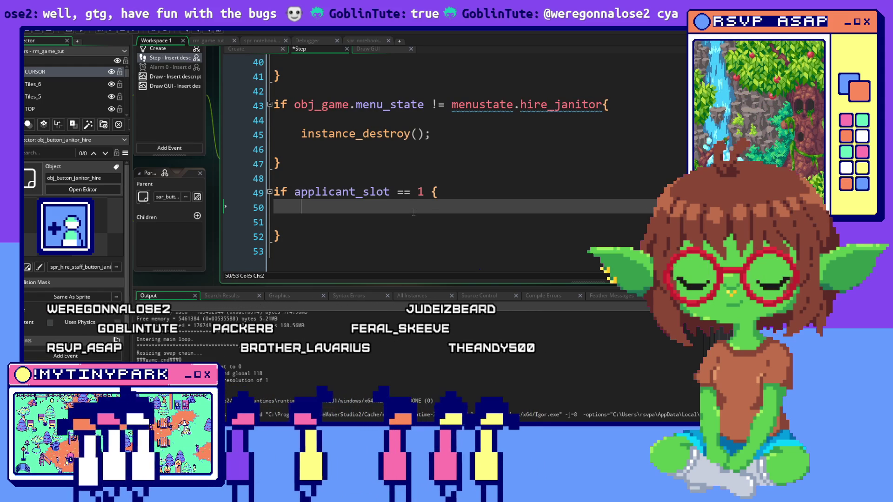
scroll(414, 212, "up", 1)
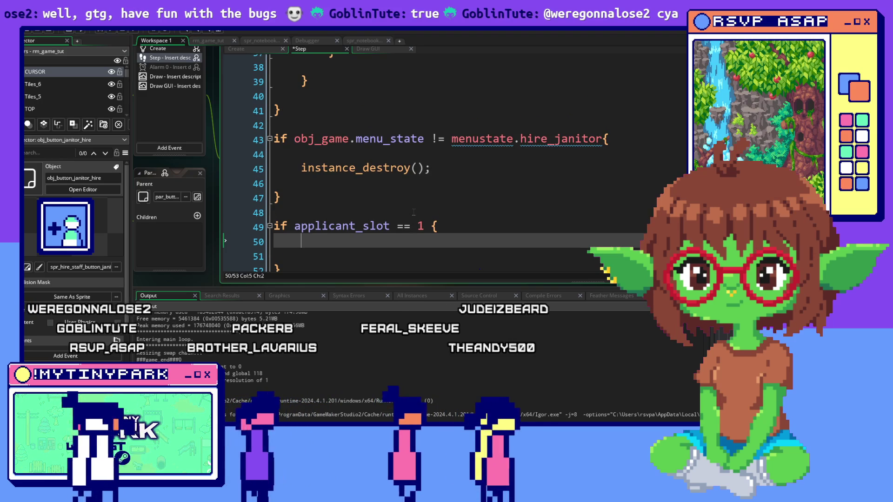
left_click_drag(295, 267, 265, 221)
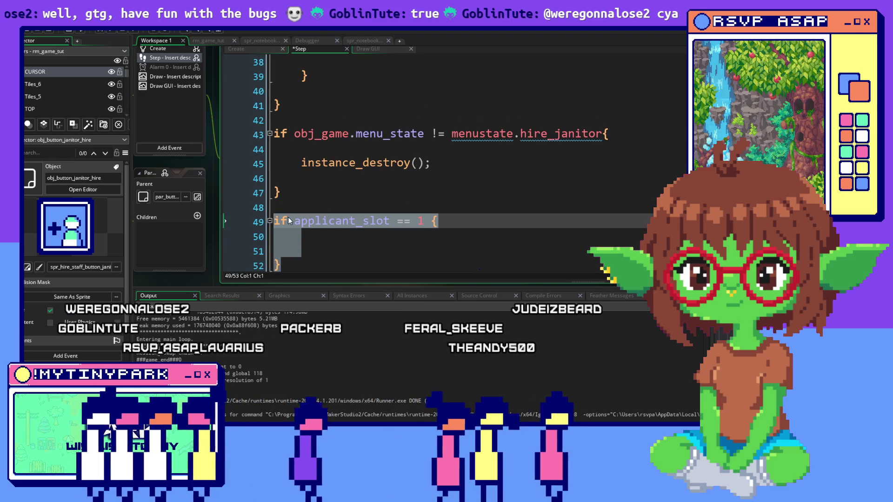
scroll(437, 194, "up", 5)
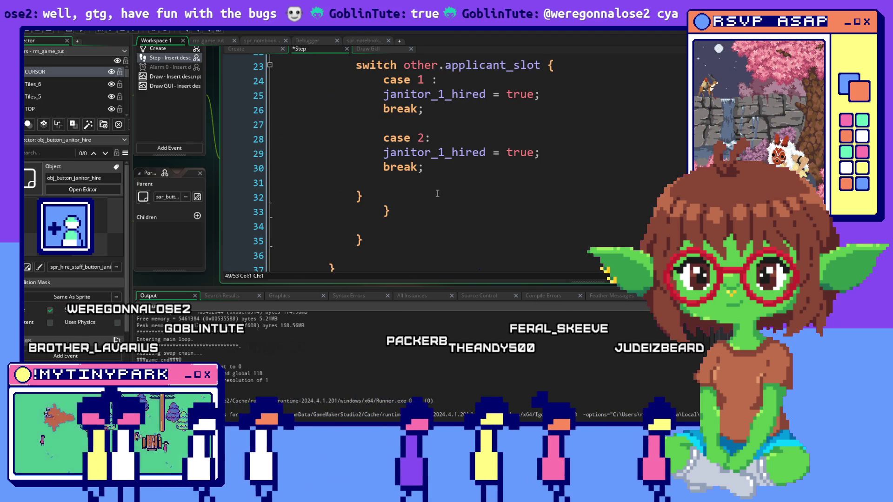
scroll(437, 194, "down", 4)
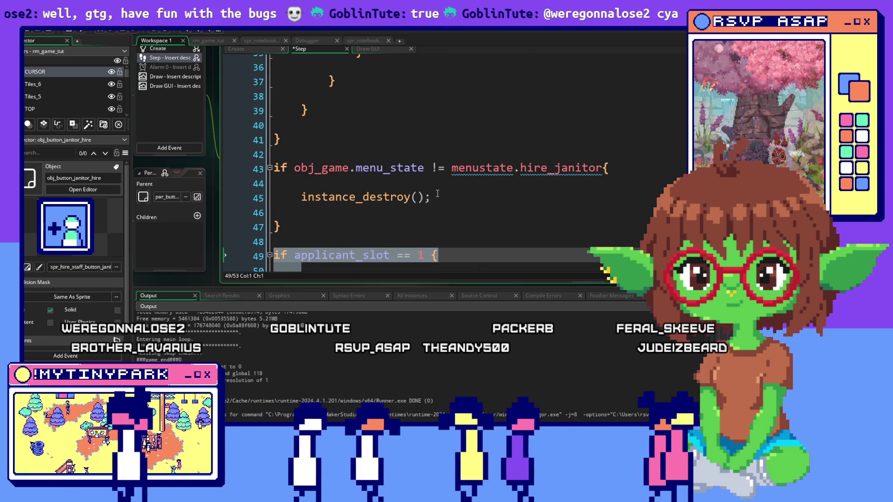
scroll(437, 194, "down", 2)
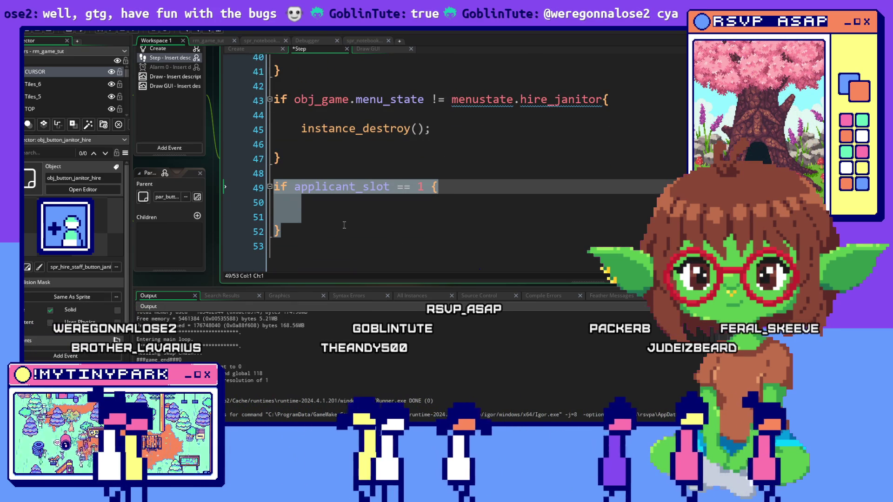
left_click(340, 206)
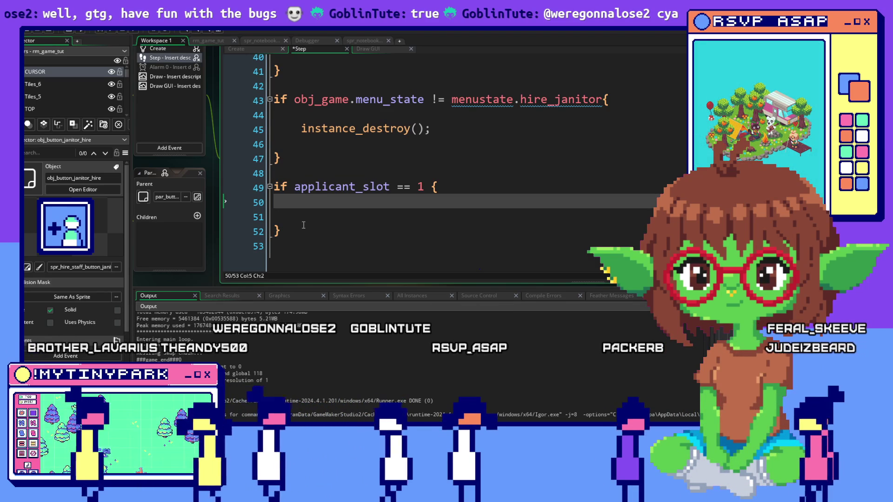
type("if")
scroll(304, 216, "up", 7)
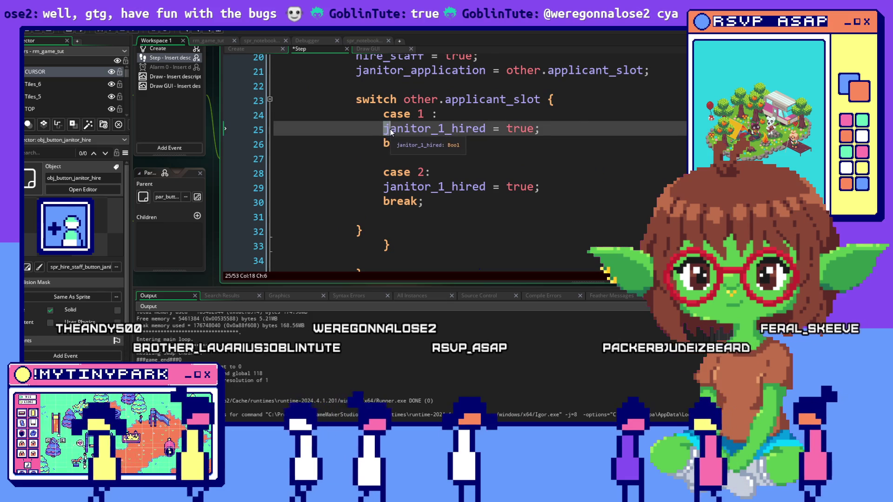
left_click_drag(384, 129, 542, 129)
scroll(480, 172, "down", 7)
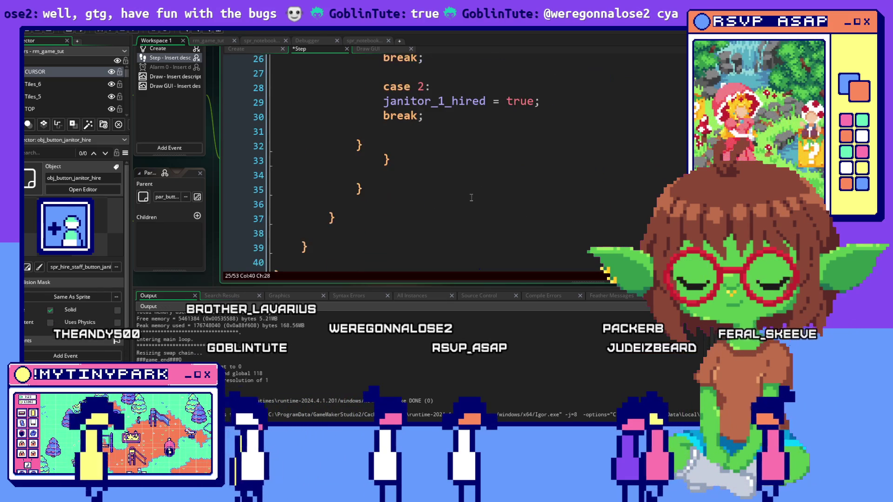
type("if j")
left_click(372, 193)
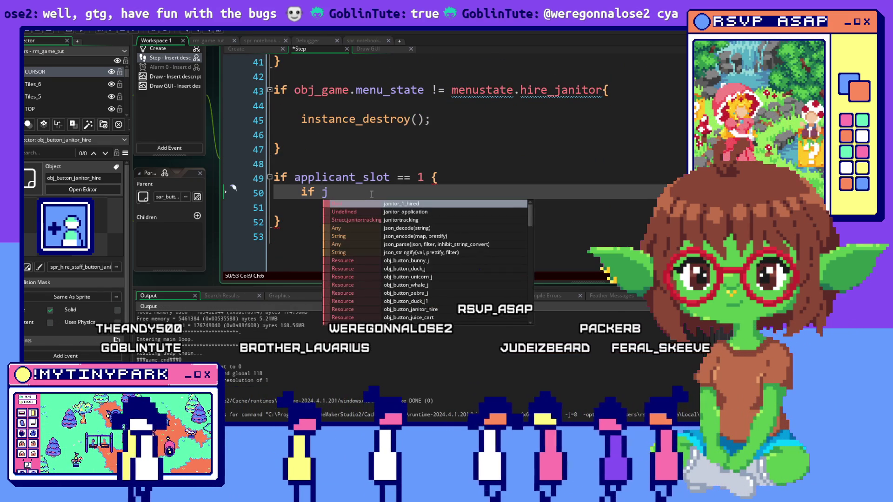
key("BackSpace")
type("ob")
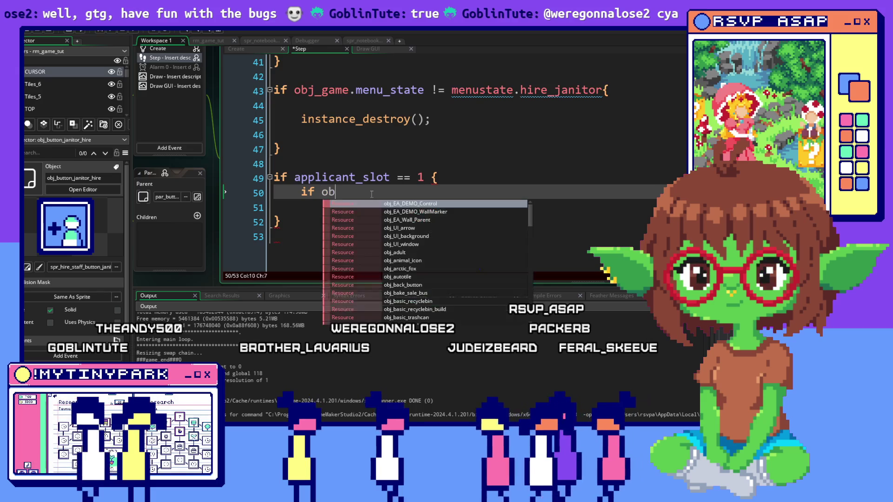
type("j_staff_conr")
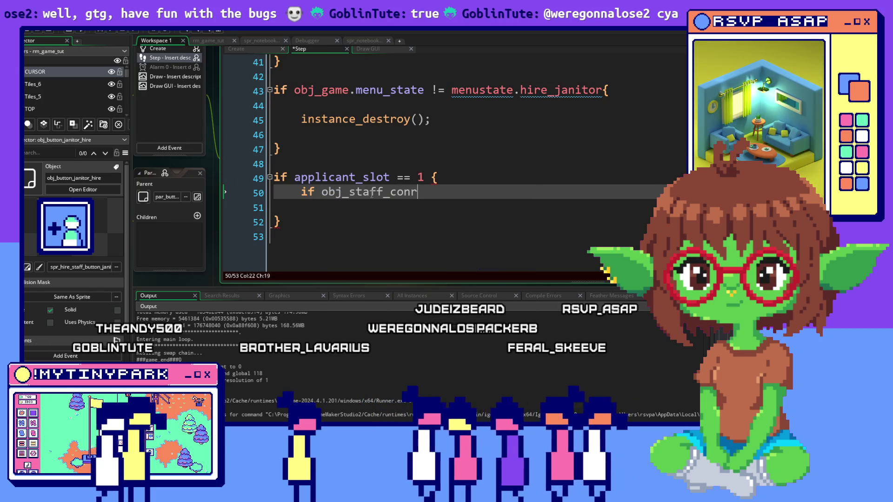
key("BackSpace")
type("troller.jani")
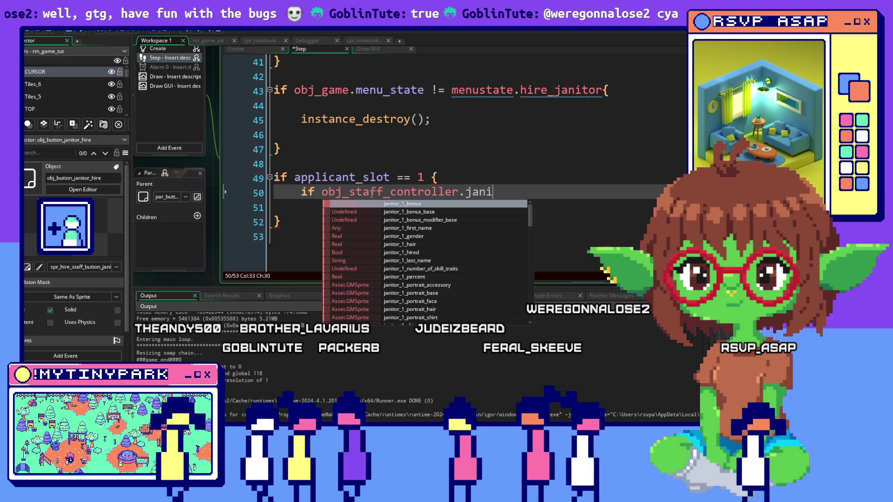
type("tor_1_hired = true;")
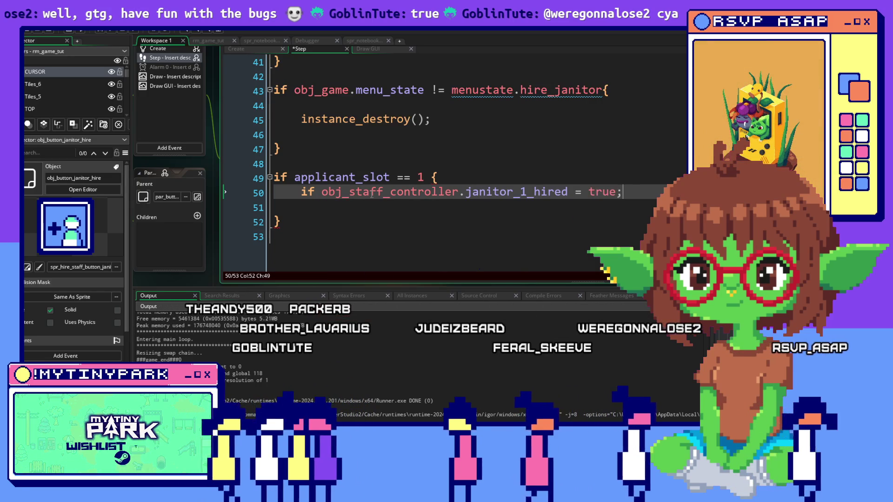
Step: Make it an '== true' check with a nested block calling instance_destroy(); and select the slot 1 block
left_click(582, 192)
type("=")
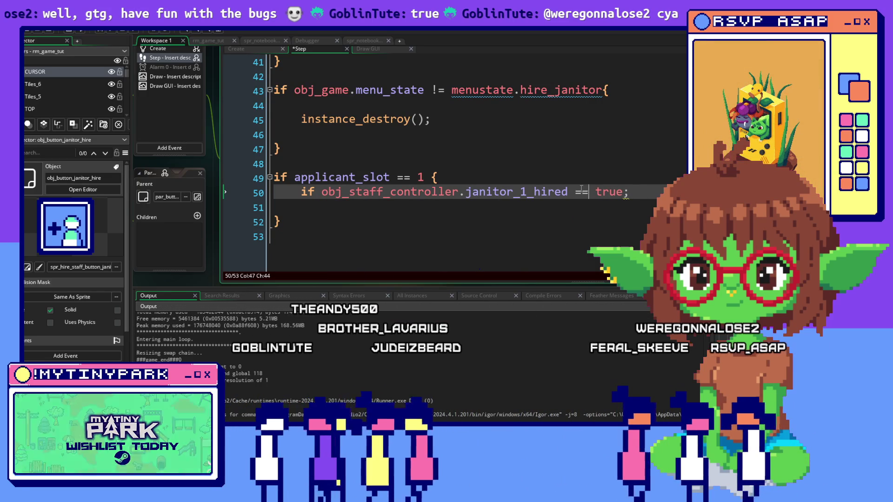
left_click(621, 201)
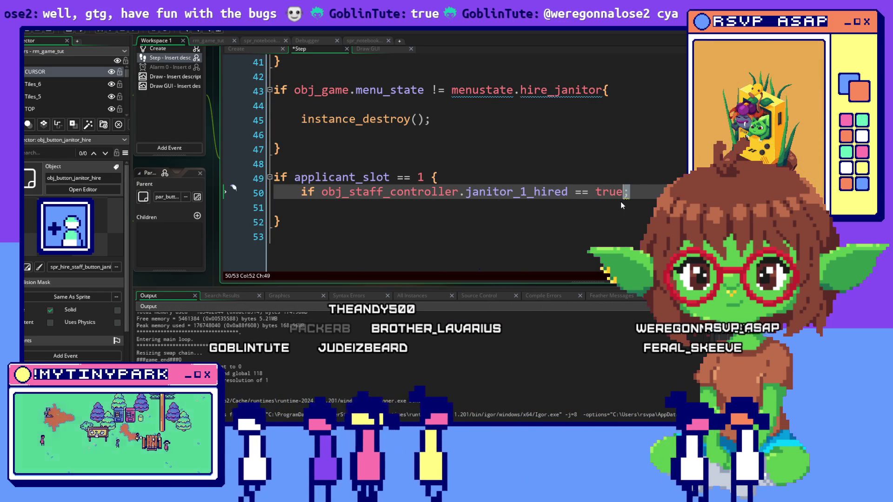
type("{")
key("Return")
key("Return")
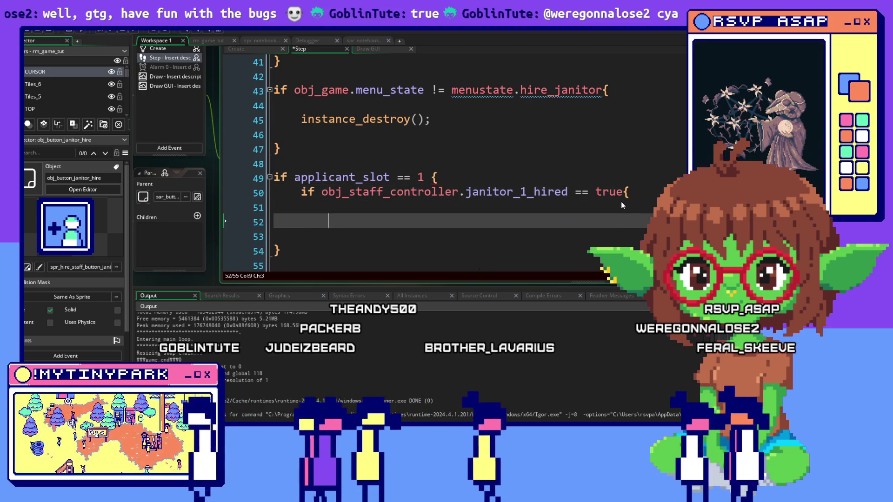
type("}")
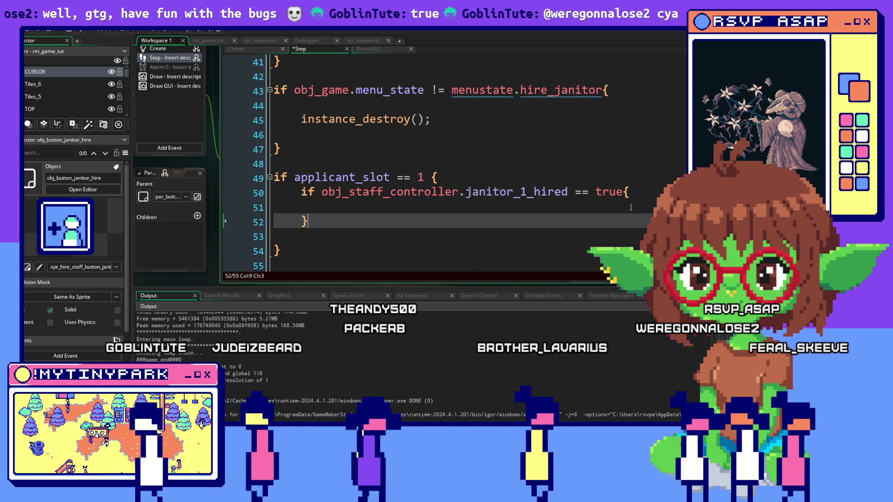
left_click(631, 207)
type("instance")
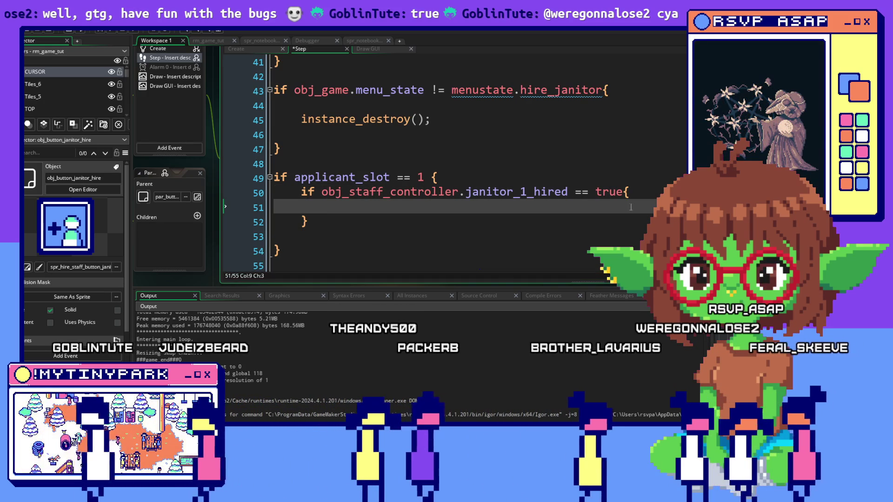
type("_dest")
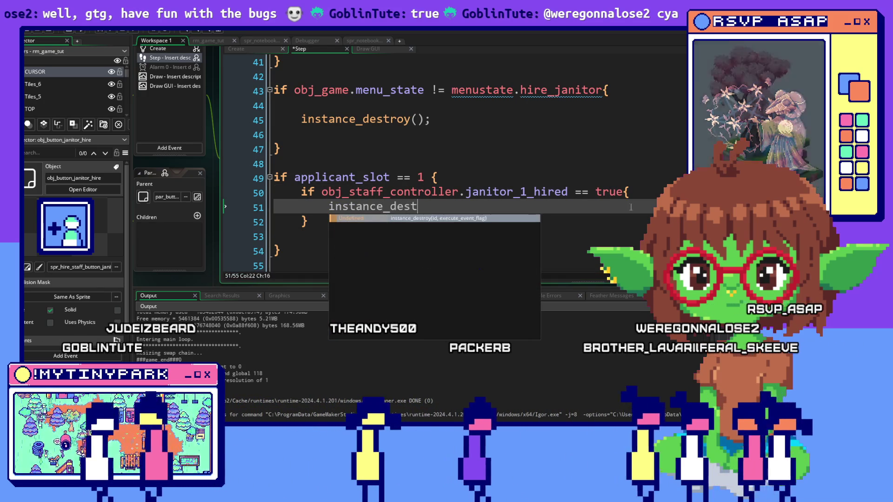
type("roy();")
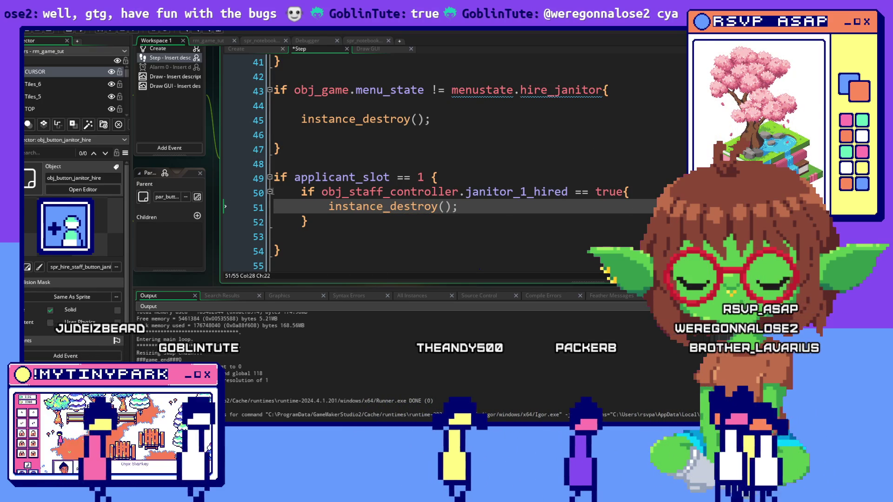
left_click_drag(282, 251, 267, 178)
key("ctrl+c")
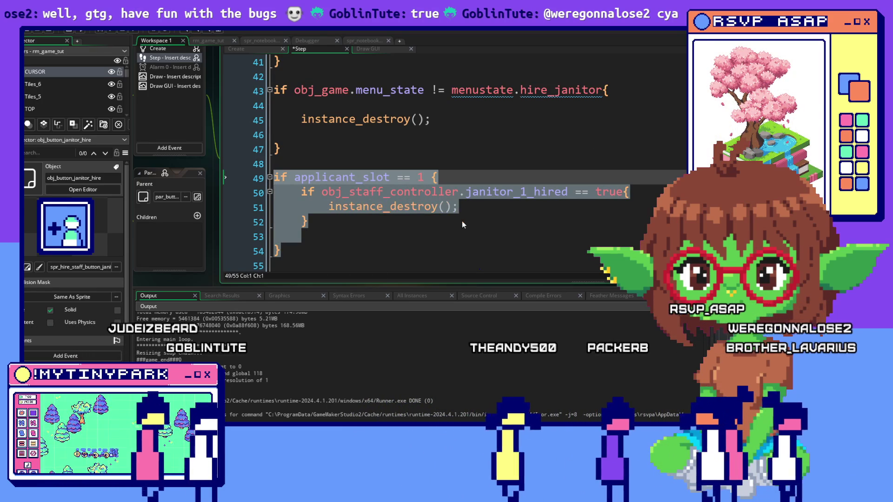
Step: Paste a copy of the slot 1 block, change it to slot 2 and janitor_2_hired, and run in debug mode
scroll(382, 214, "down", 1)
left_click(293, 245)
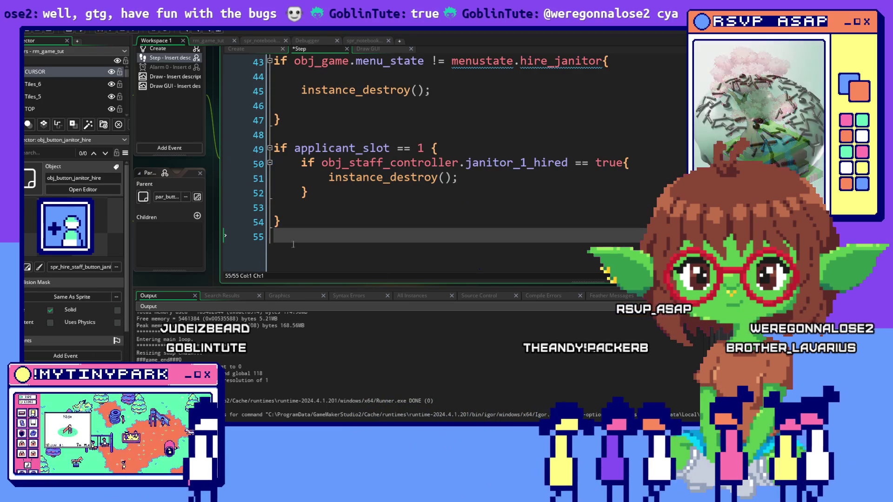
key("ctrl+v")
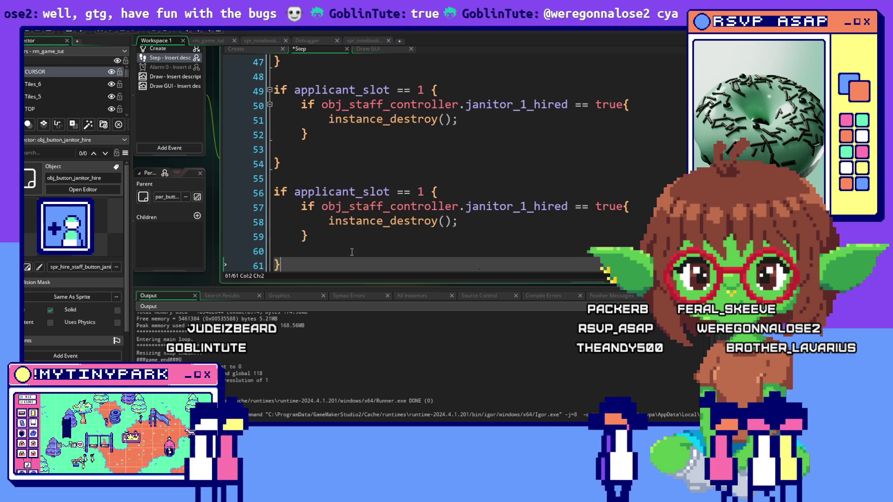
double_click(418, 193)
type("2")
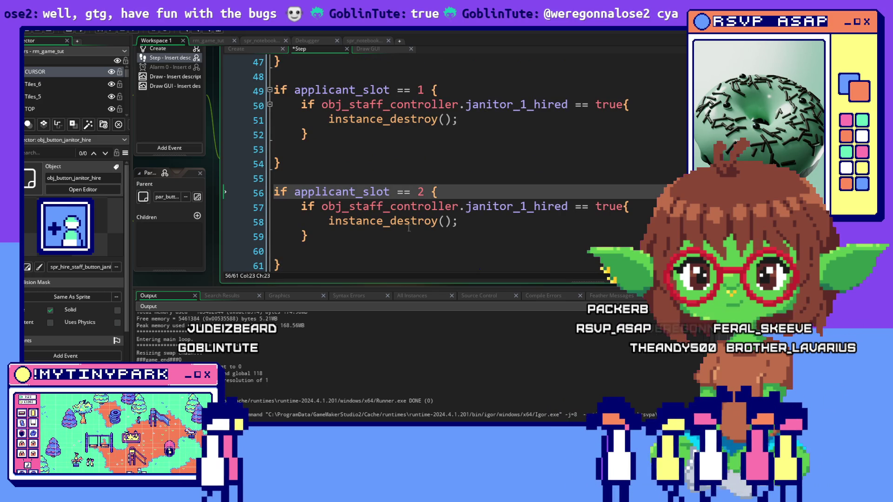
double_click(523, 207)
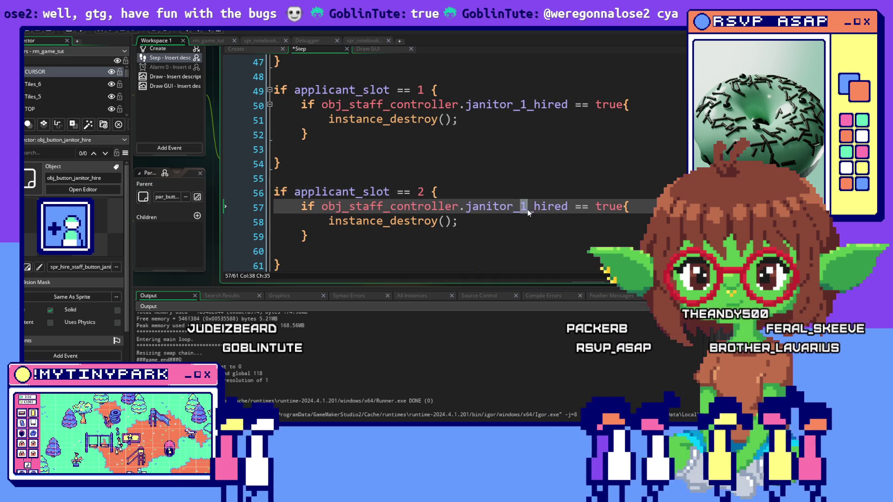
type("2")
key("Up")
key("Up")
key("Up")
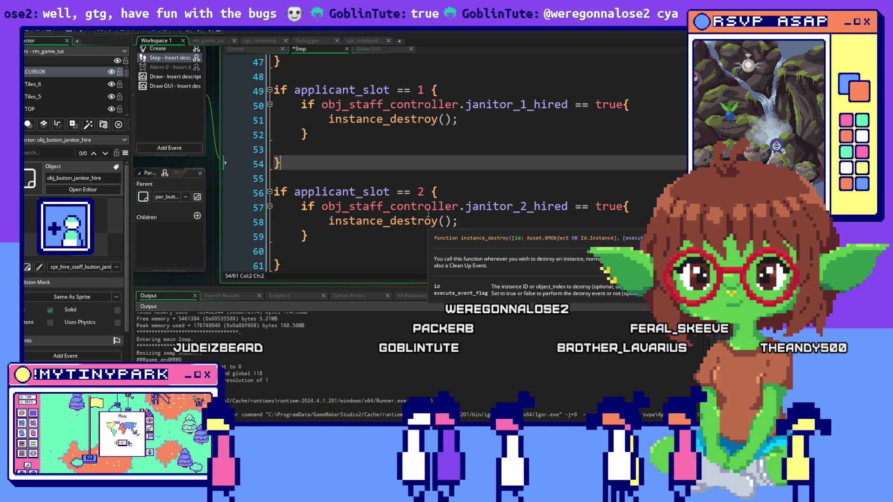
left_click(485, 220)
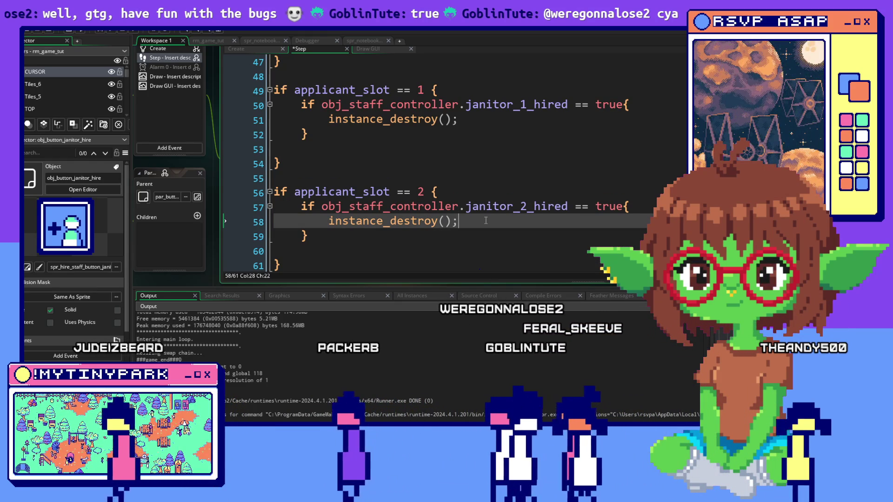
left_click(508, 195)
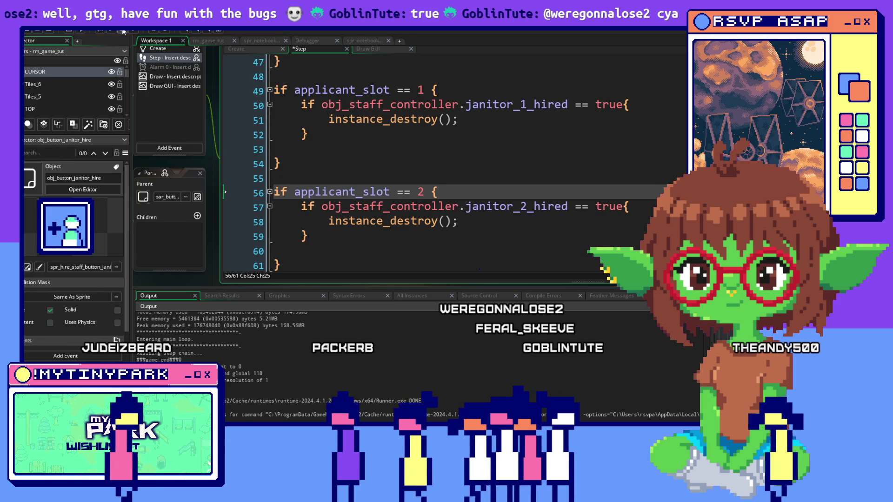
left_click(103, 31)
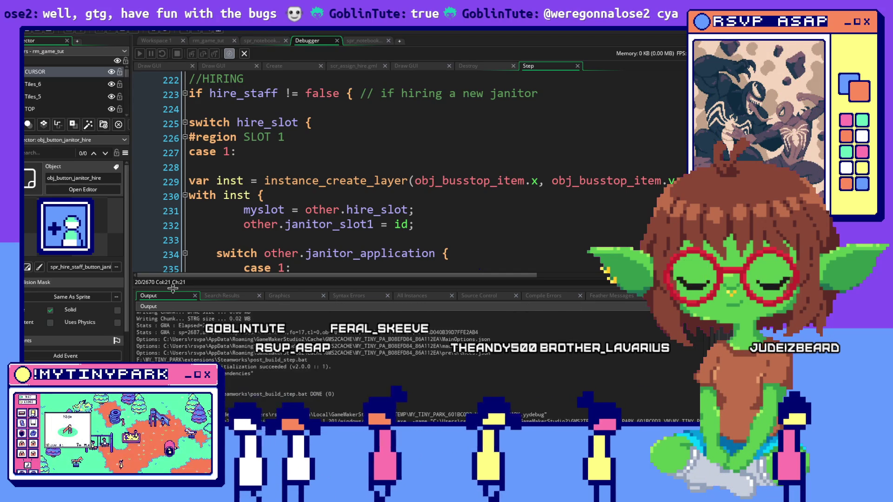
Step: In the running game, finish the mayor's dialogue, place tool sheds, and open the janitor hiring panel
key("alt+Tab")
key("alt+Tab")
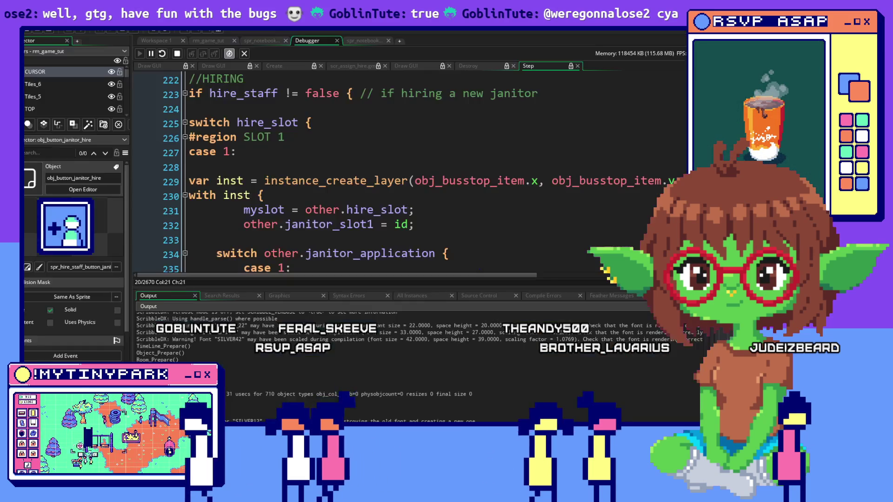
key("alt+Tab")
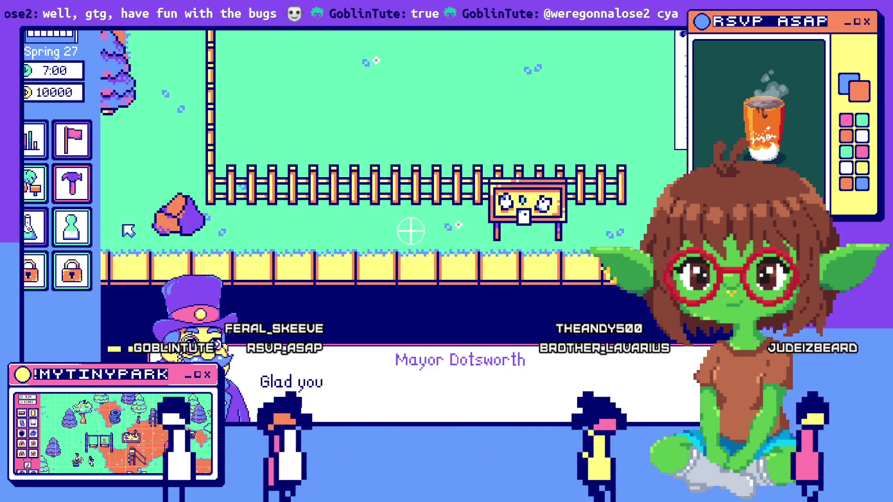
left_click(392, 404)
left_click(386, 394)
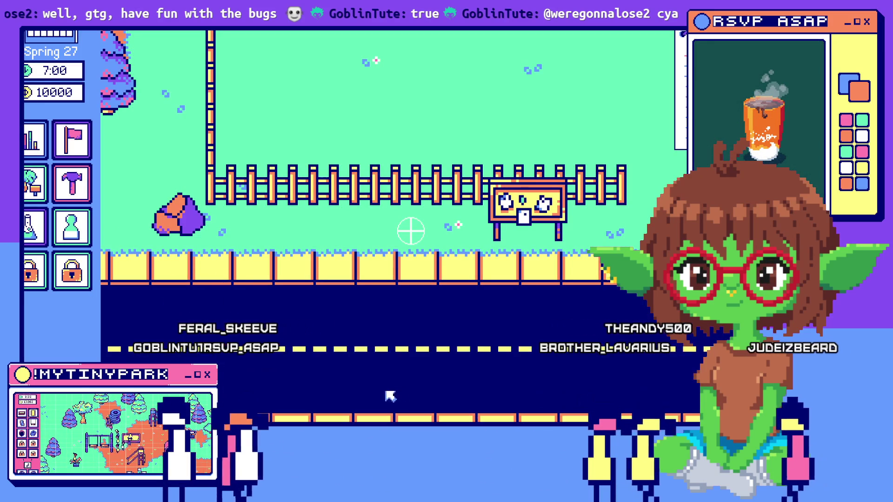
left_click(72, 183)
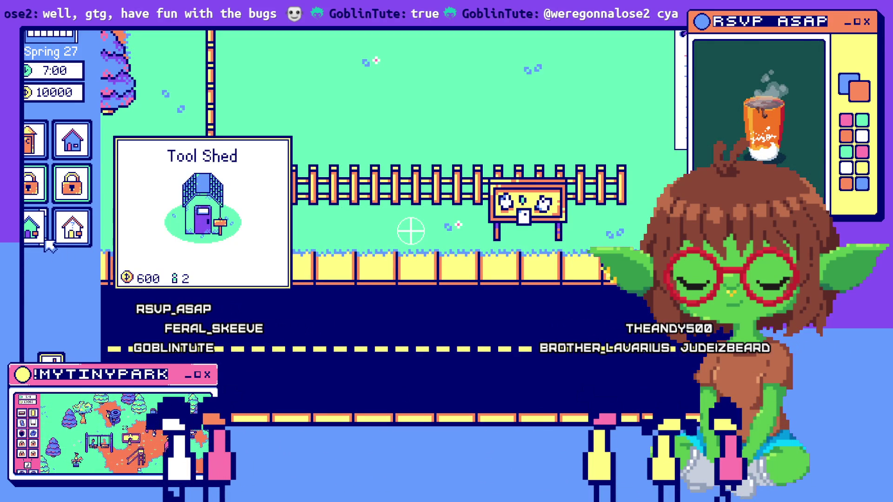
left_click(50, 246)
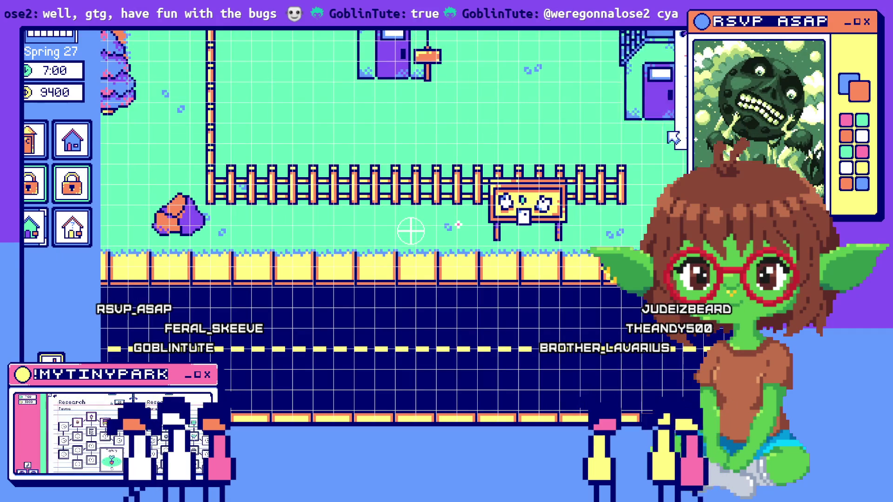
left_click(512, 93)
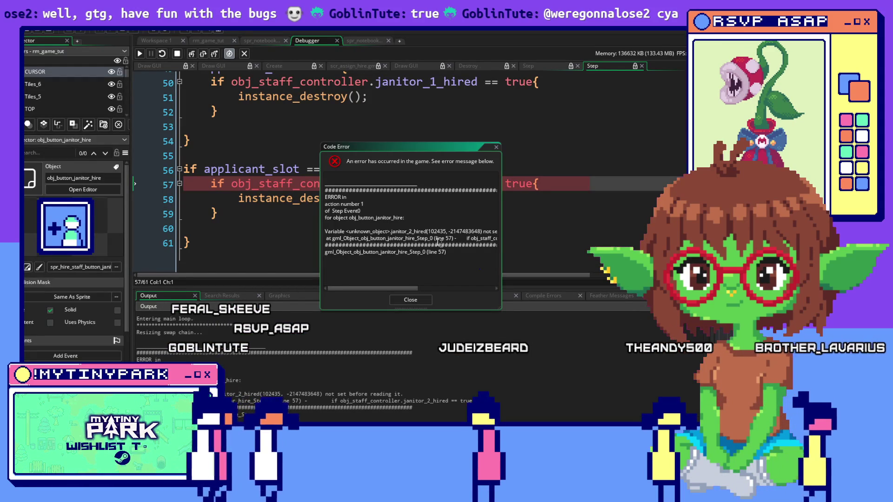
Step: Read the janitor_2_hired Code Error report and close it
mouse_move(393, 287)
left_mouse_down()
mouse_move(415, 292)
mouse_move(393, 292)
left_mouse_up()
left_click(304, 239)
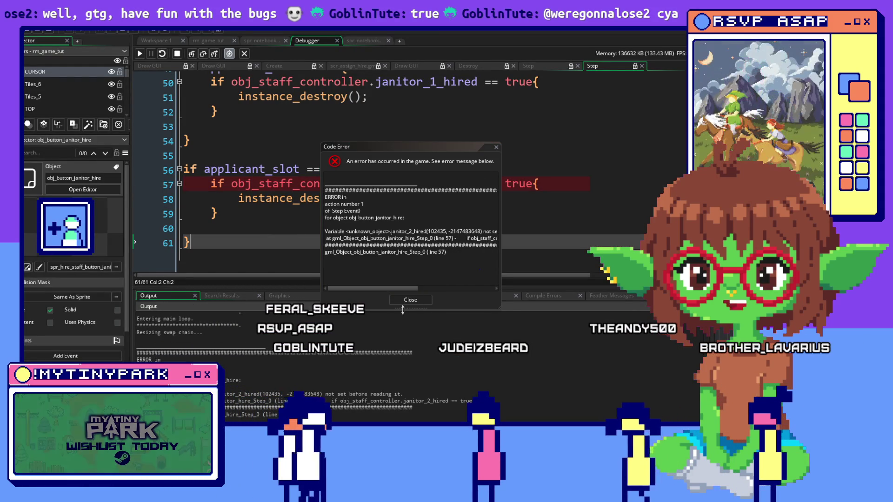
left_click(405, 300)
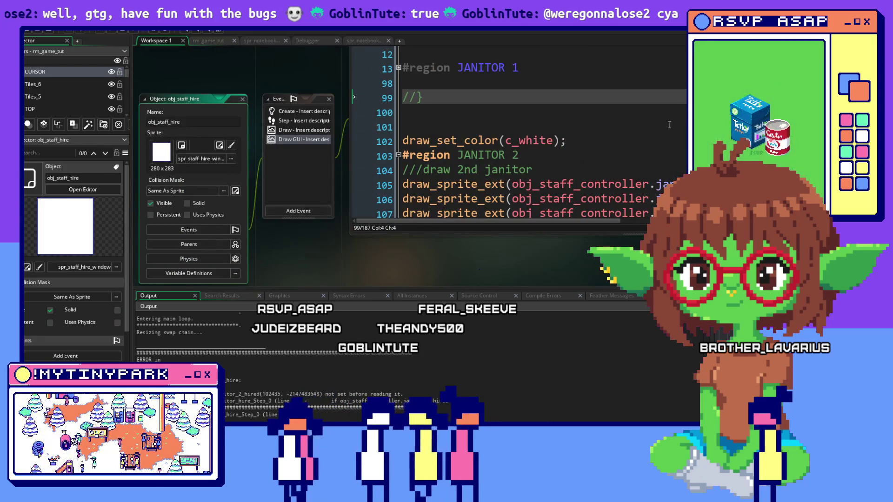
Step: Comment out lines 56–61, the applicant_slot == 2 block, and restart the game
left_click(453, 156)
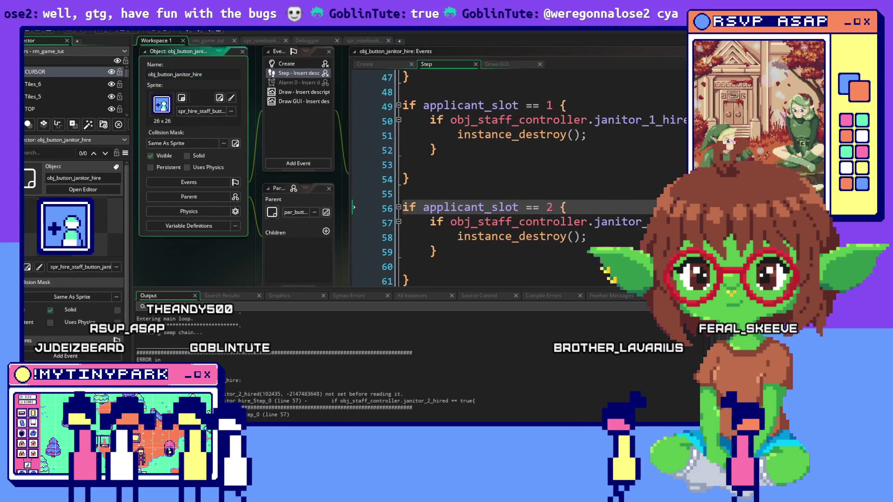
left_click_drag(310, 253, 264, 175)
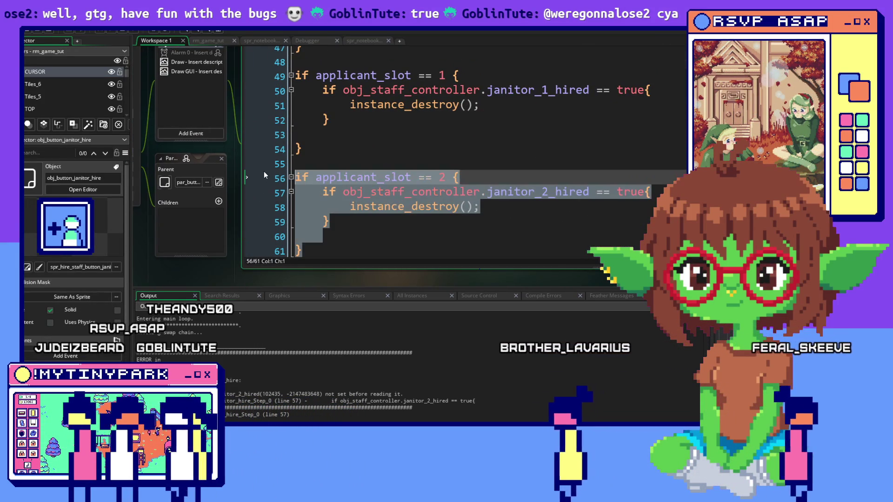
right_click(423, 205)
left_click(435, 219)
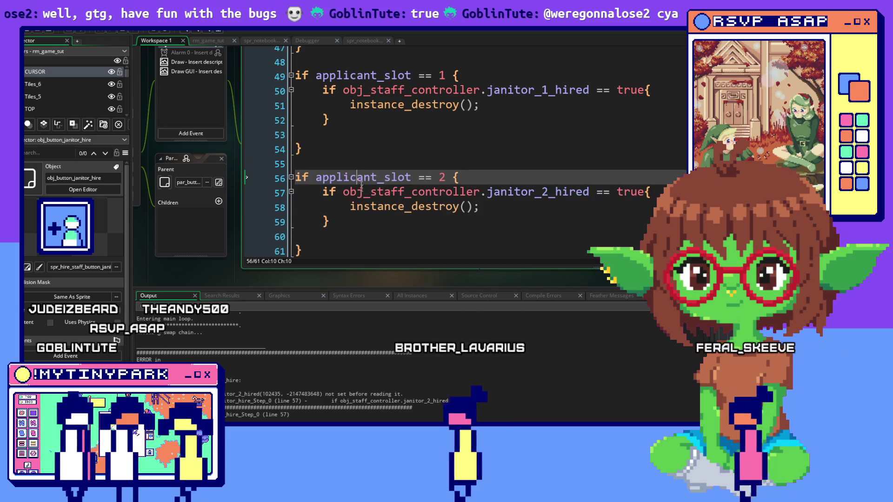
left_click(324, 221)
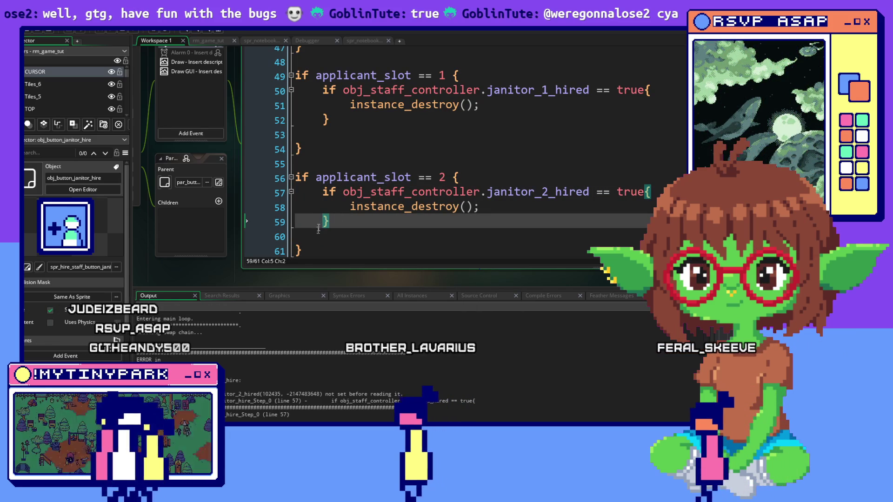
mouse_move(302, 251)
left_mouse_down()
mouse_move(272, 192)
mouse_move(295, 177)
left_mouse_up()
right_click(360, 200)
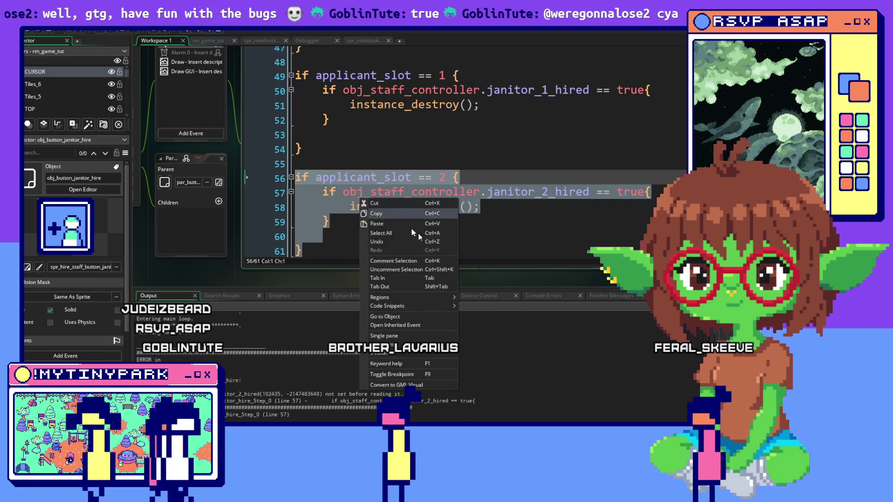
left_click(408, 261)
left_click(424, 148)
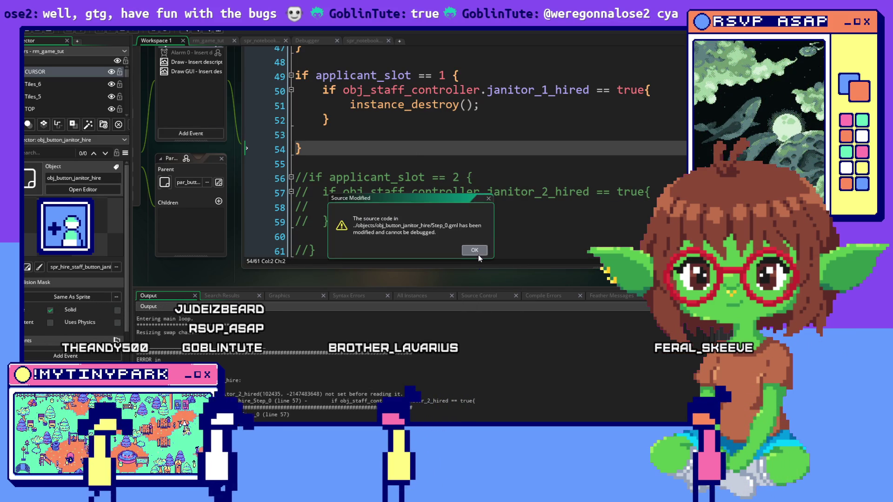
left_click(123, 30)
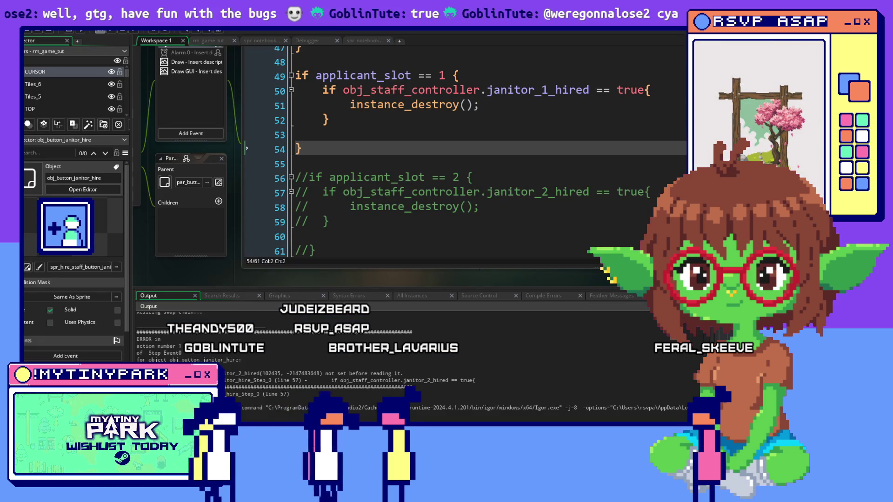
left_click(458, 227)
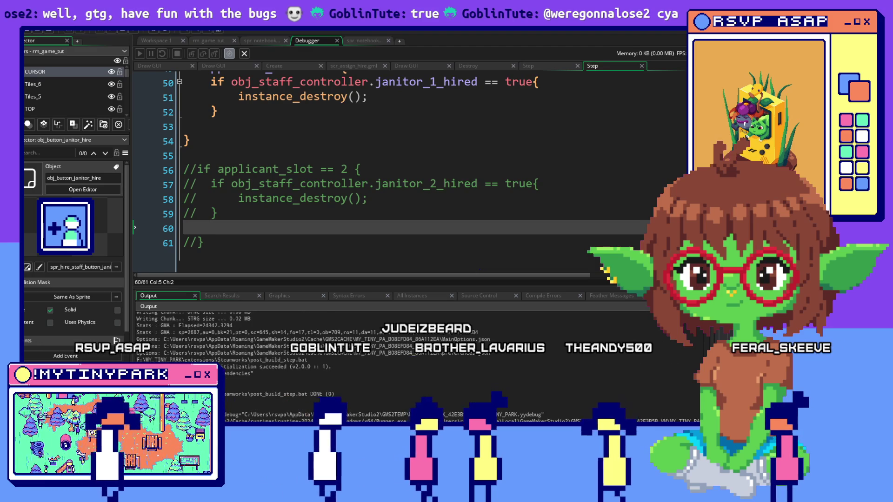
Step: In the rebuilt game, dismiss the mayor's dialogue and place two tool sheds at the top of the park
key("alt+Tab")
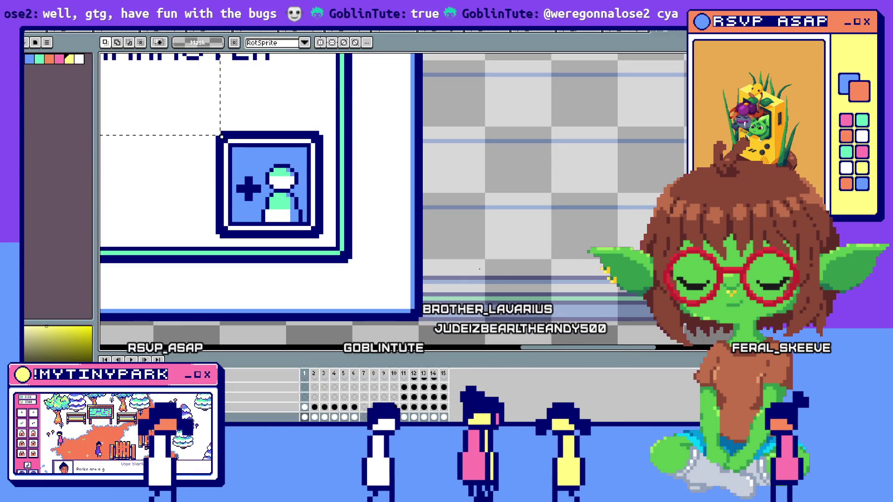
key("alt+Tab")
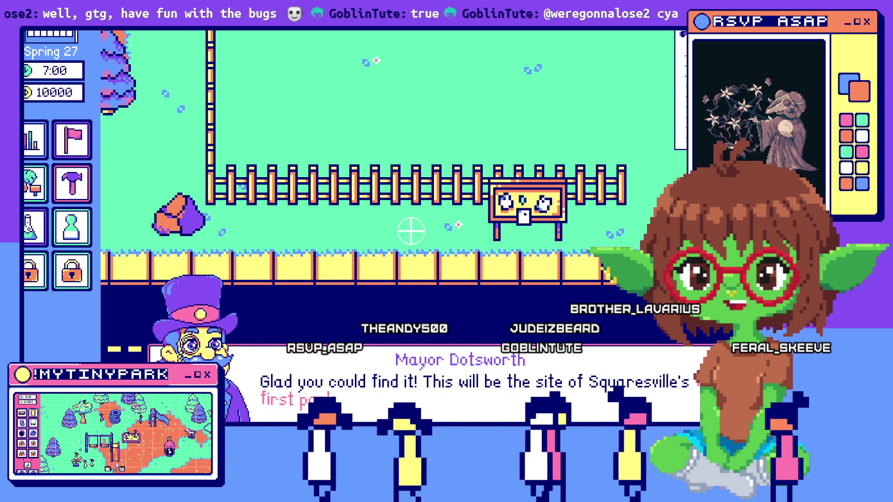
left_click(410, 231)
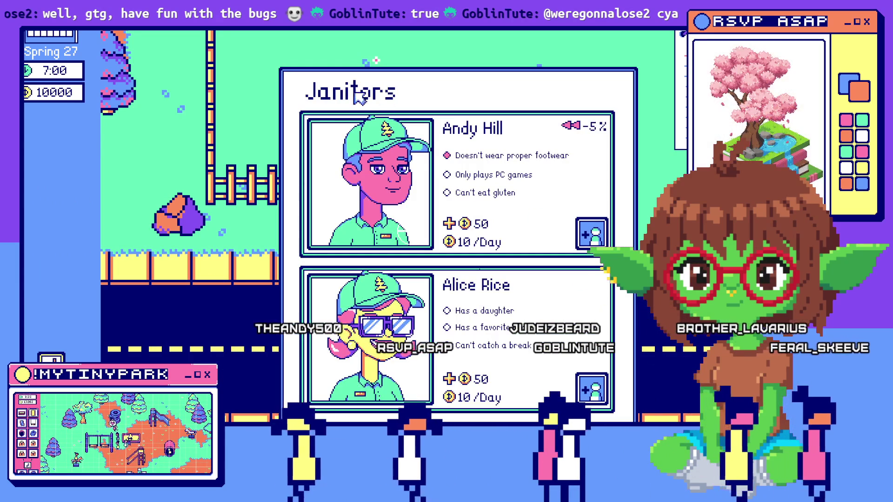
key("Escape")
left_click(91, 196)
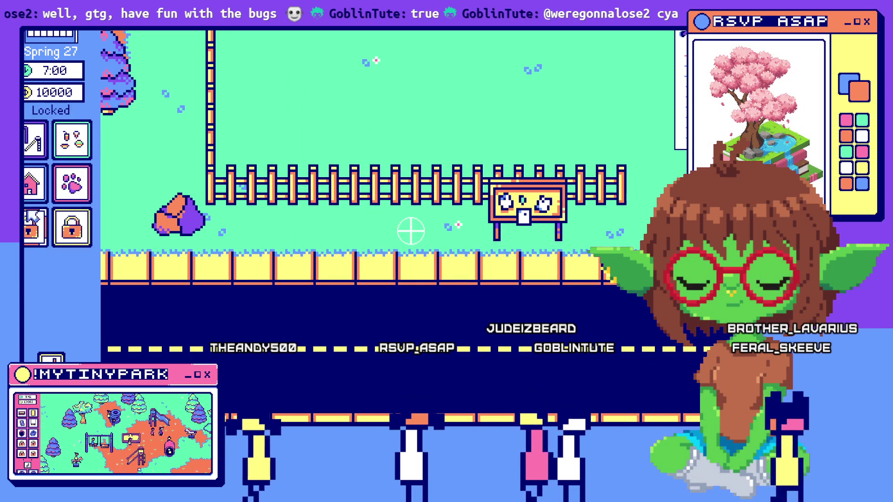
left_click(35, 228)
left_click(378, 88)
left_click(496, 93)
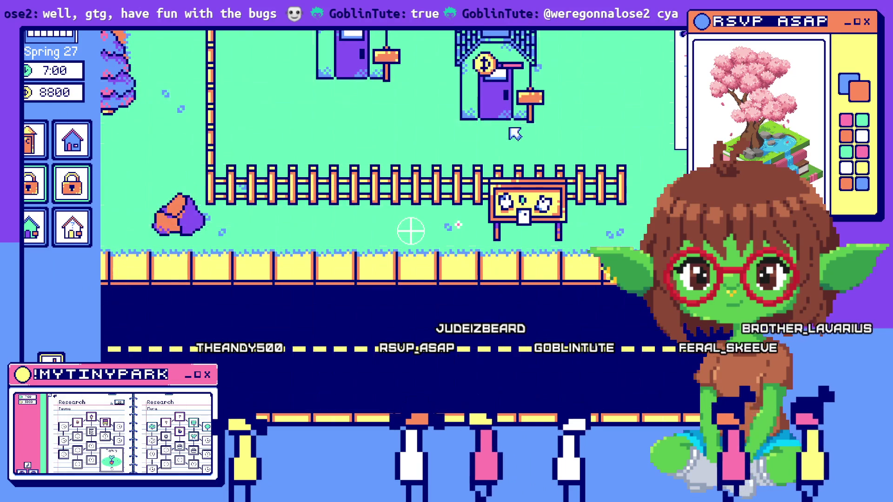
left_click(81, 188)
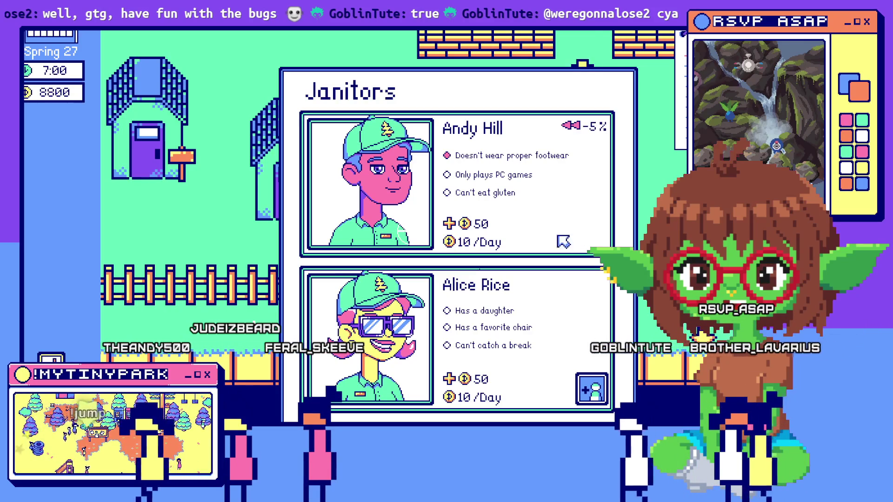
key("s")
key("alt+Tab")
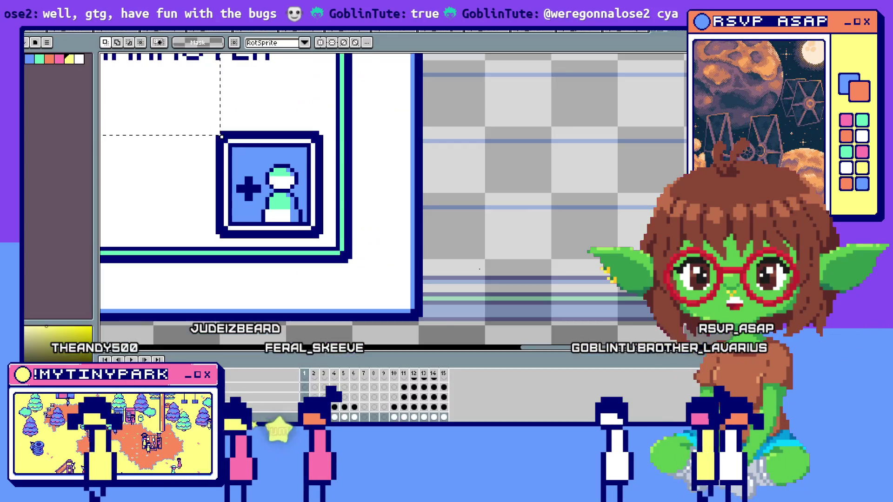
Step: Back in obj_staff_hire's Draw GUI code, start an 'if obj_game.' statement on empty line 12
key("alt+Tab")
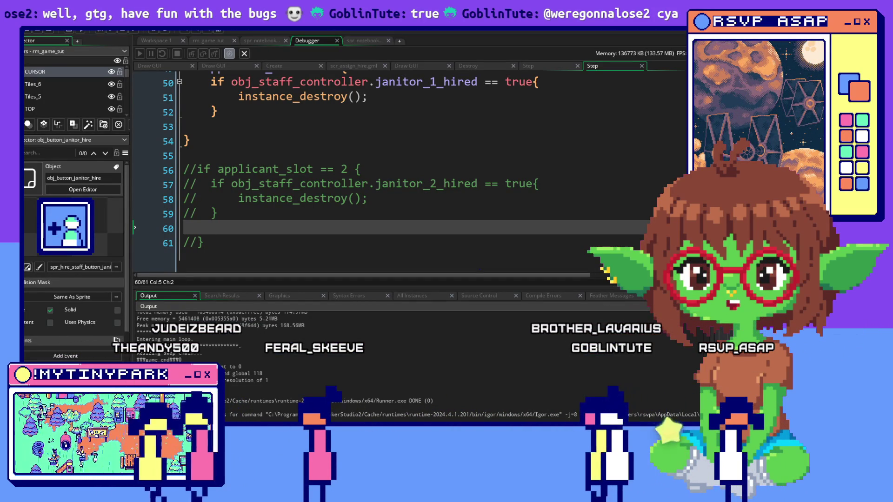
left_click(156, 40)
scroll(535, 120, "up", 5)
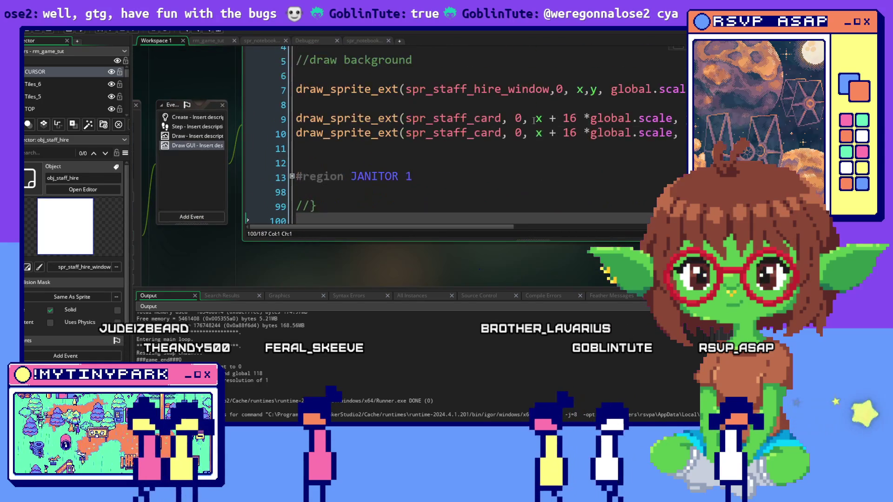
scroll(534, 121, "down", 2)
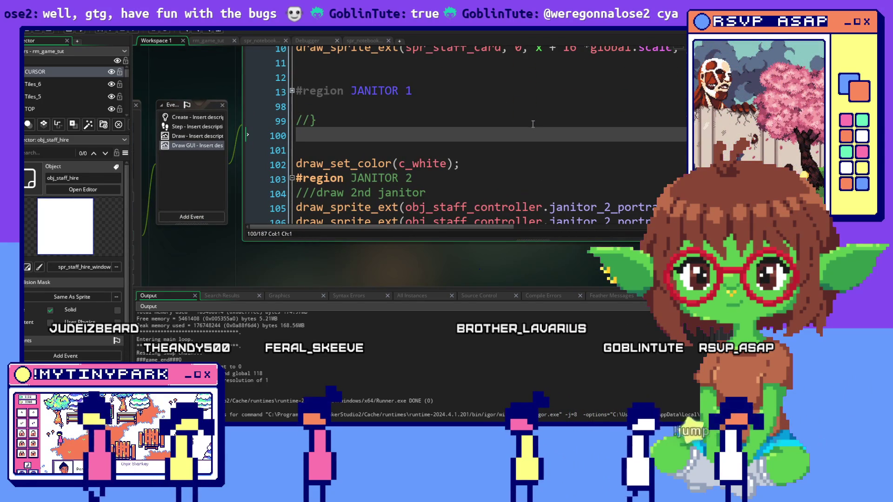
scroll(534, 124, "up", 2)
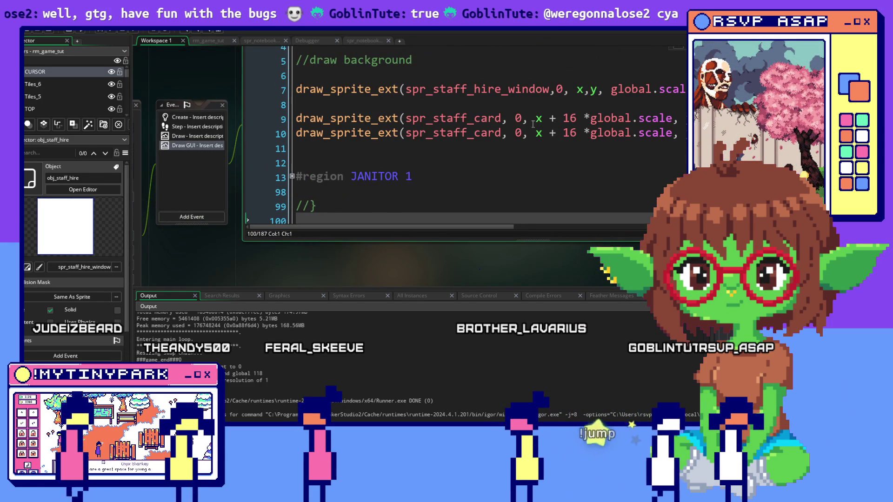
left_click(428, 158)
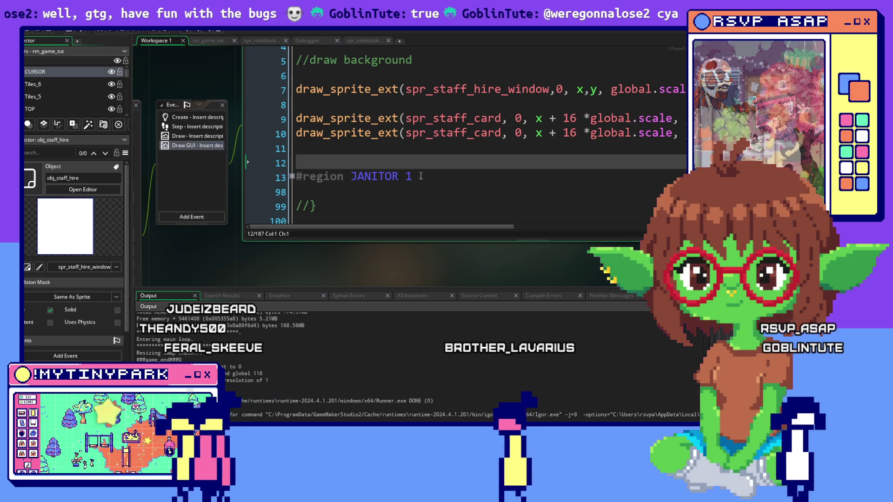
type("if ")
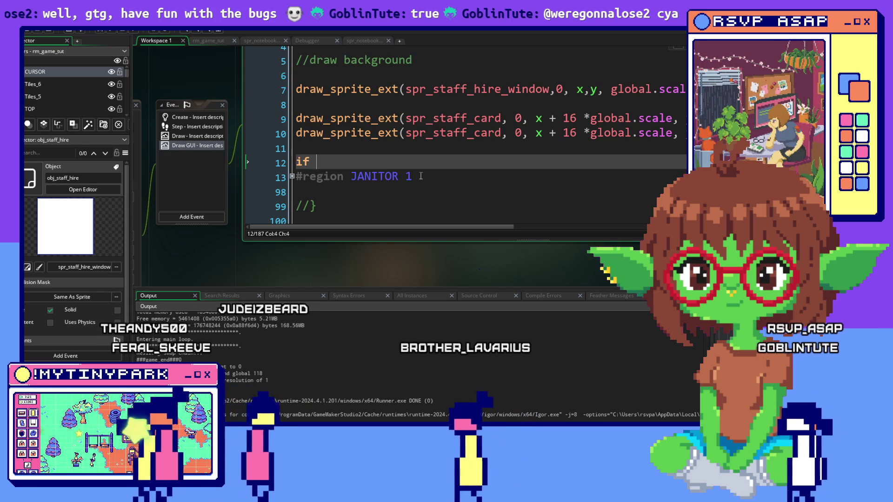
type("obj_game.")
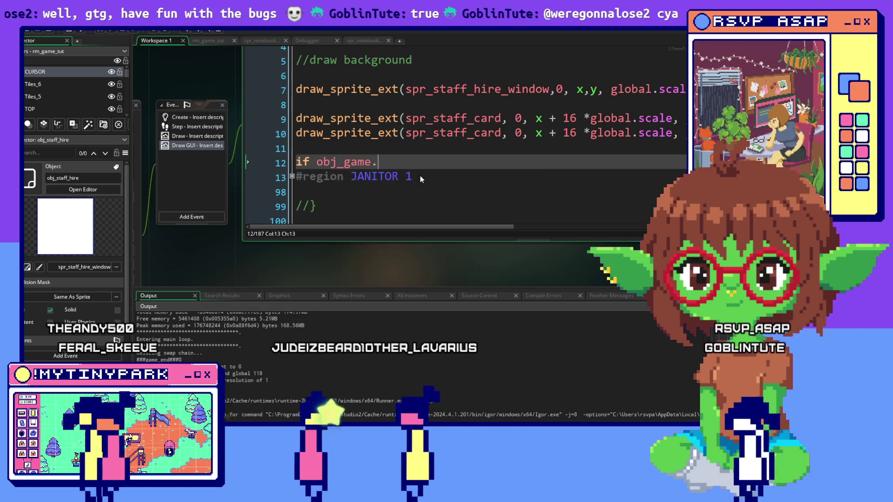
Step: Write 'if obj_staff_controller.janitor_1_hired != true {' on line 12 using autocomplete
key("BackSpace")
key("BackSpace")
key("BackSpace")
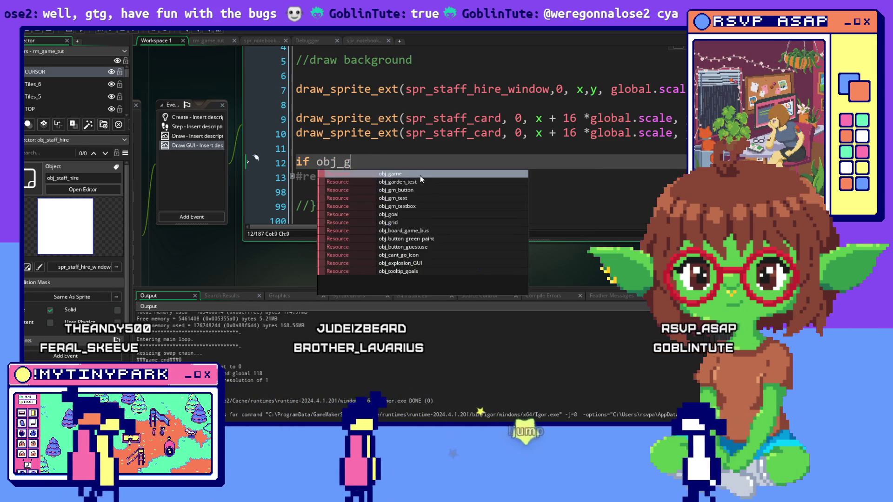
type("staff_contr")
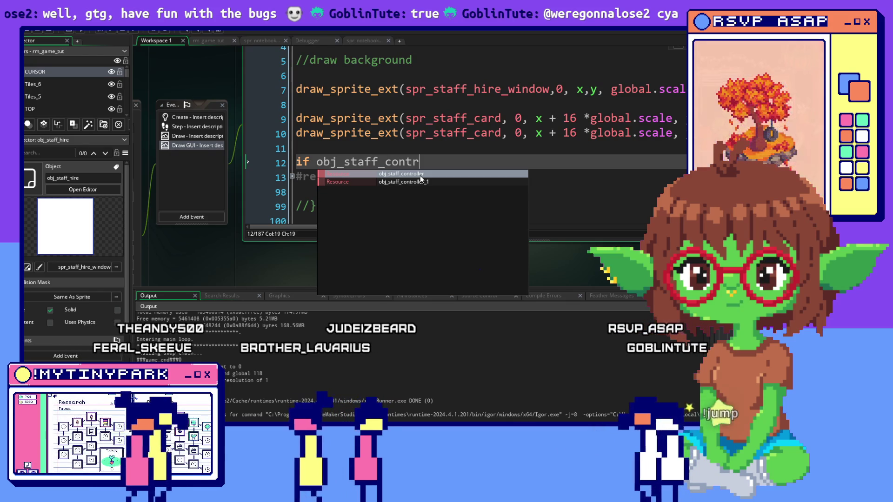
type("o")
key("Return")
type(".")
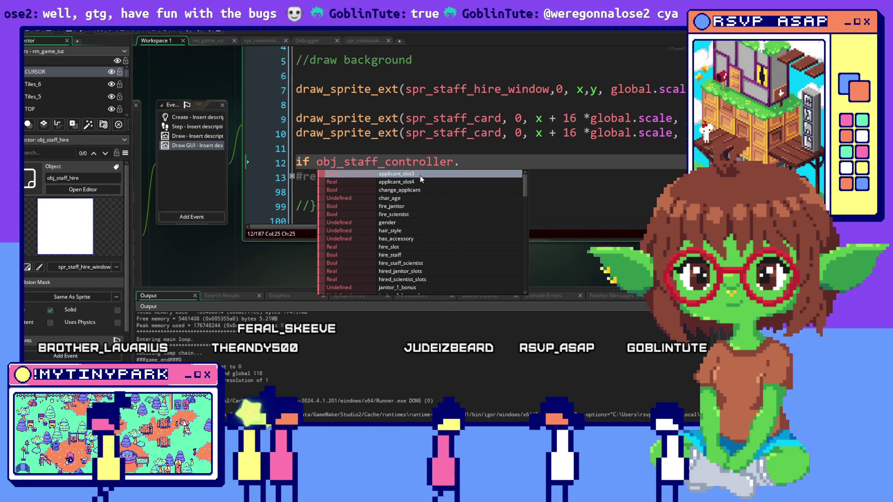
type("janitoe")
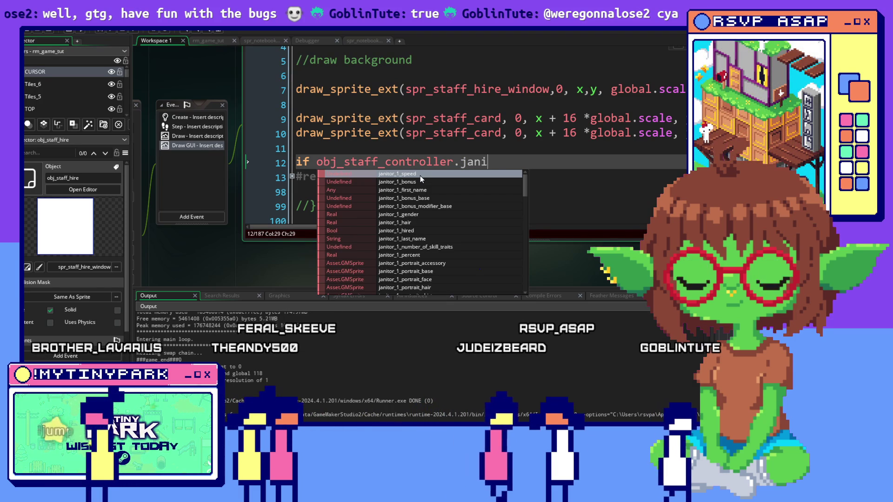
key("BackSpace")
type("r_1_")
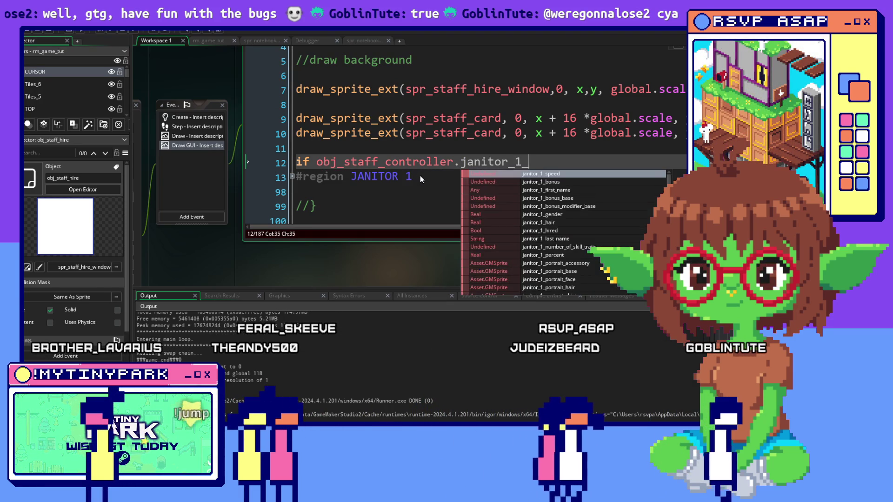
type("hi")
key("Return")
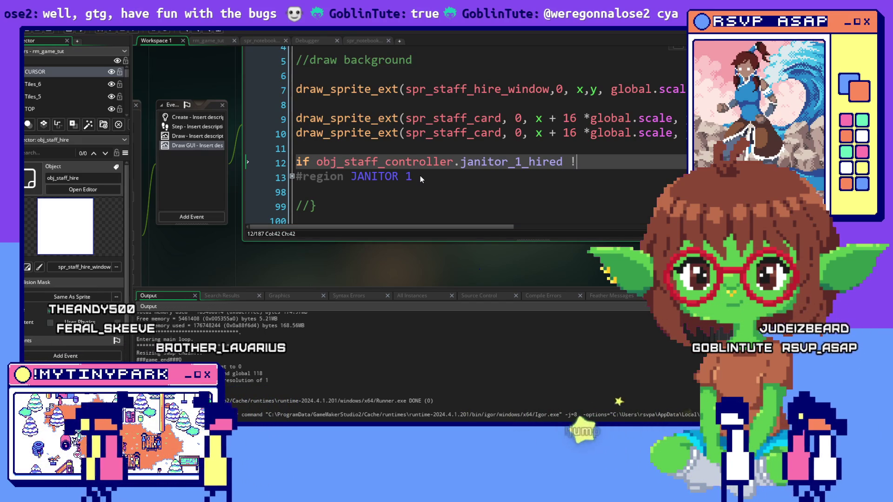
type("true")
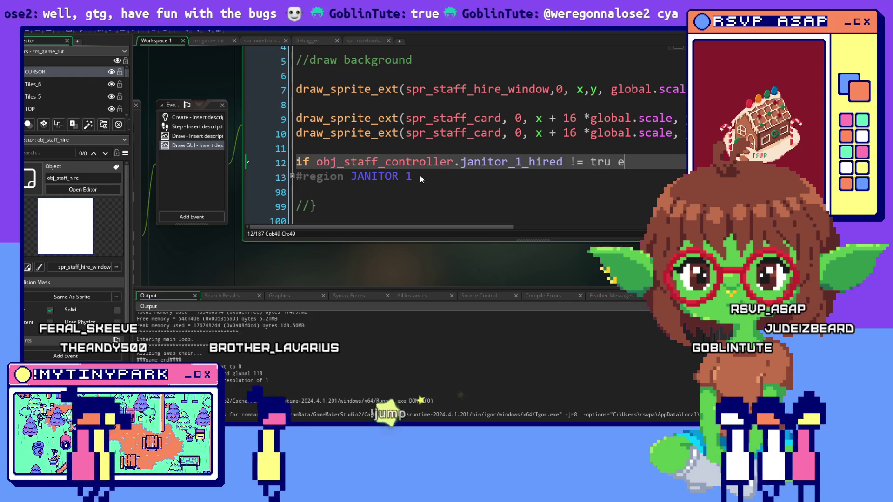
type(" {")
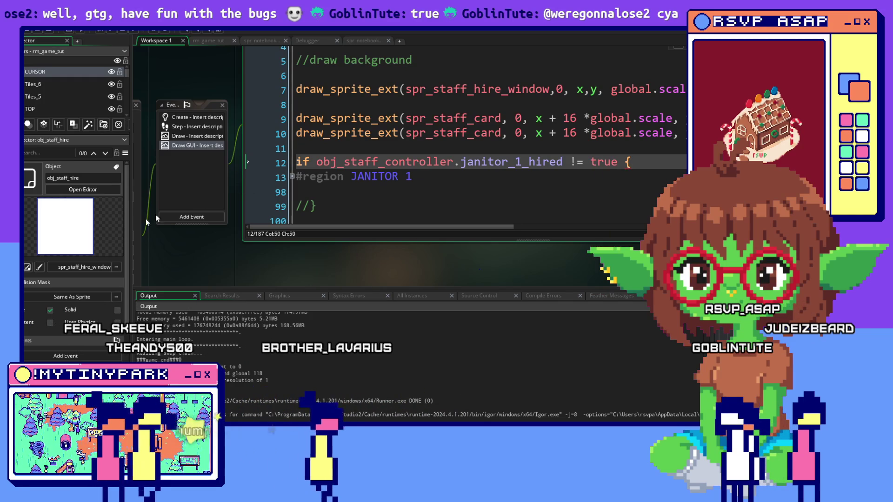
Step: Replace the commented closing brace on line 99 with a live '}' to close the JANITOR 1 check
left_click(275, 207)
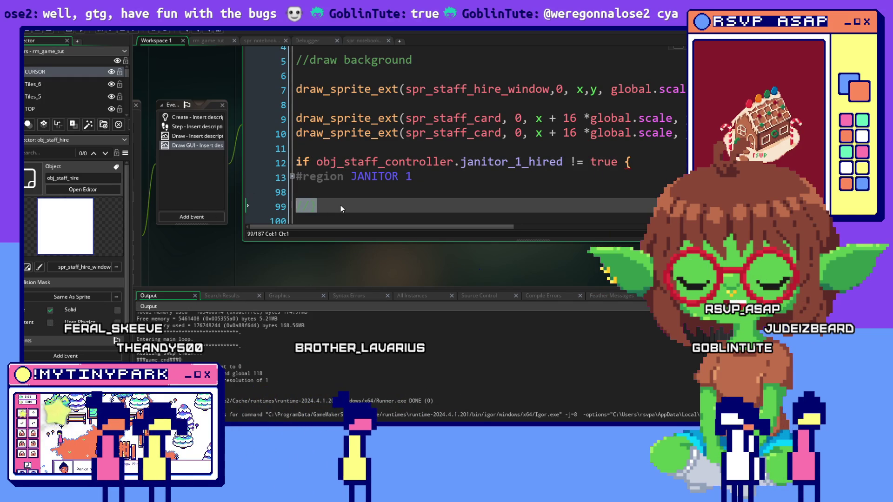
type("}")
left_click(463, 149)
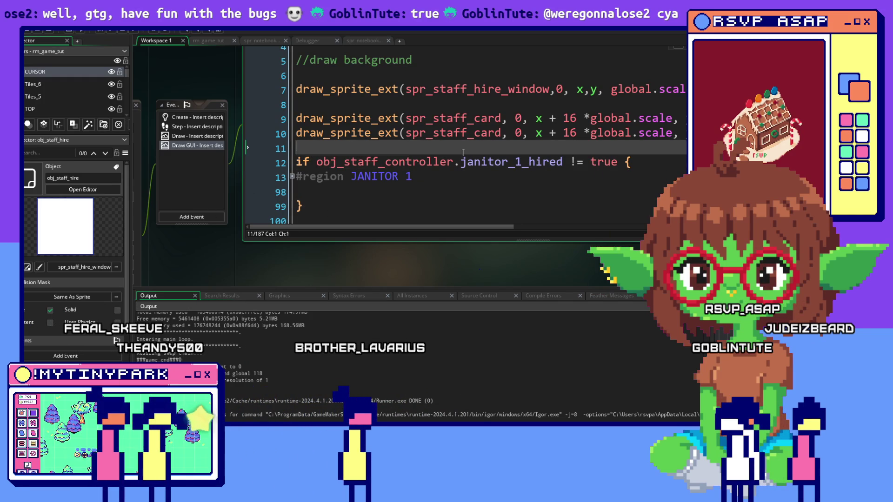
left_click(371, 200)
key("Up")
left_click(373, 100)
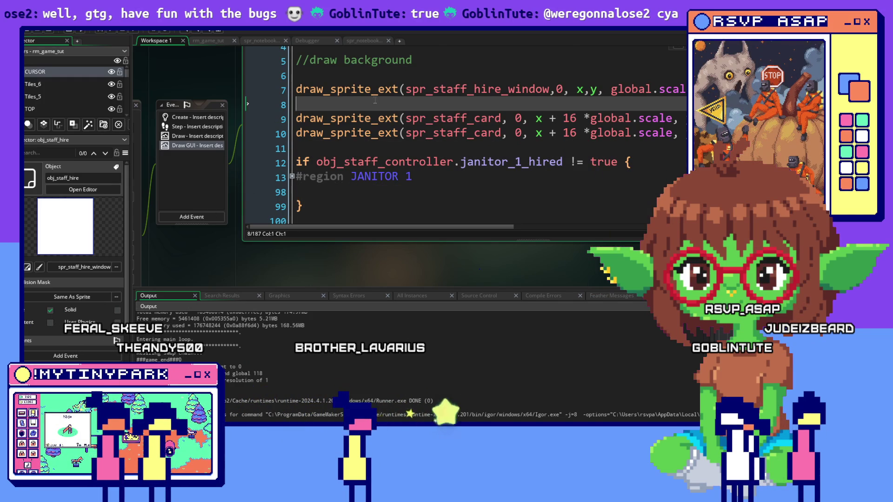
scroll(279, 93, "up", 1)
left_click(440, 196)
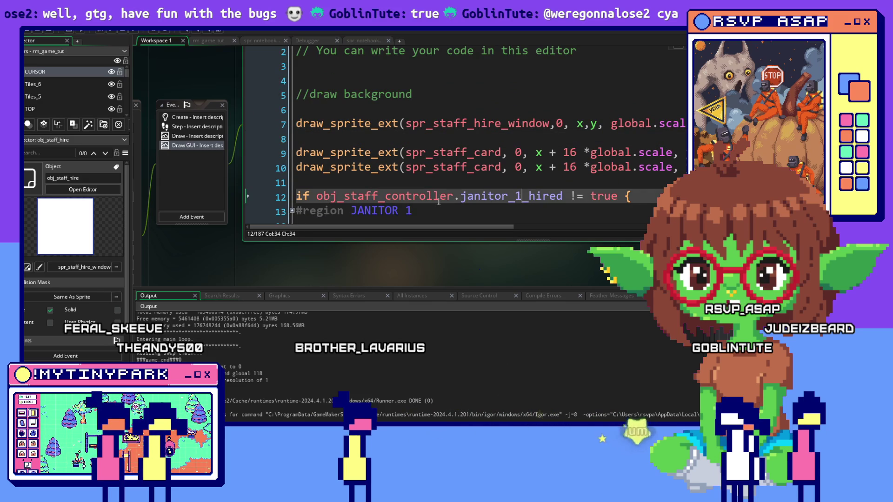
Step: Run the game in debug mode, skip the mayor's dialogue, and place two Tool Sheds
left_click(103, 34)
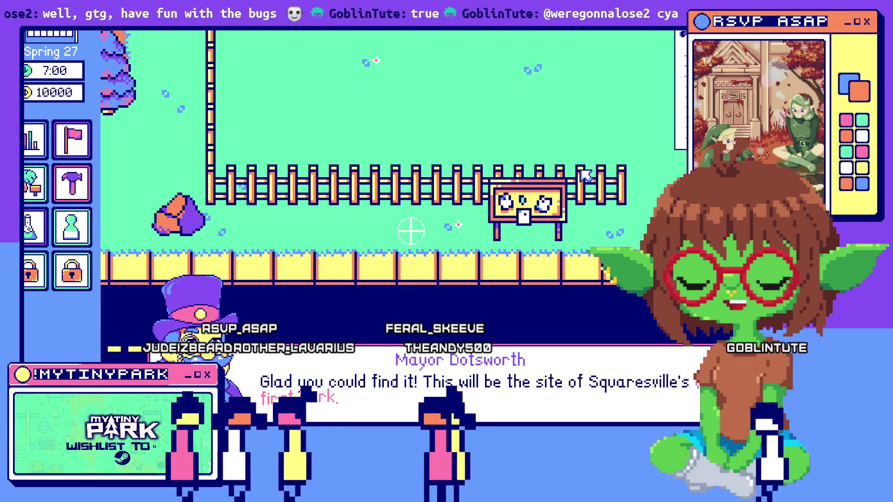
left_click(620, 397)
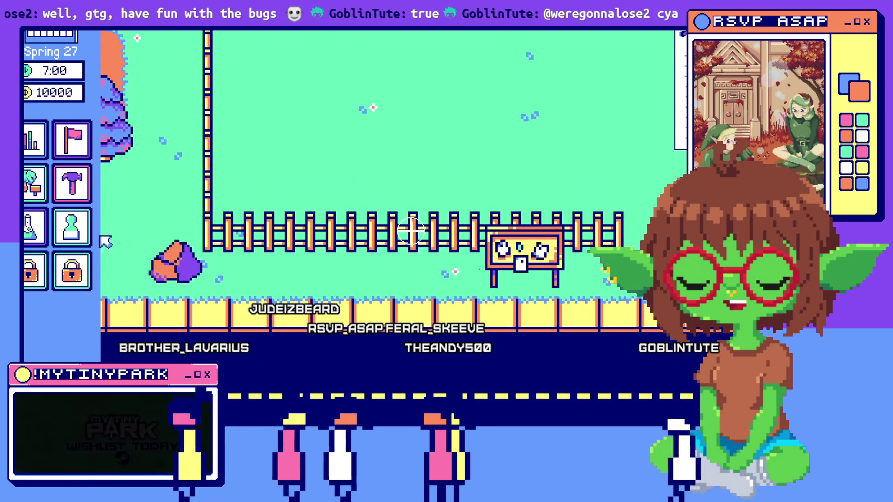
left_click(58, 180)
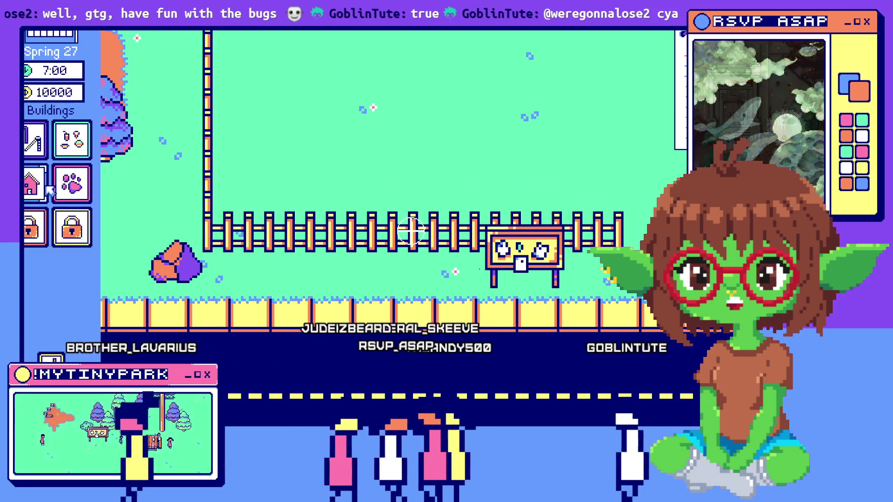
left_click(72, 139)
left_click(410, 77)
left_click(72, 140)
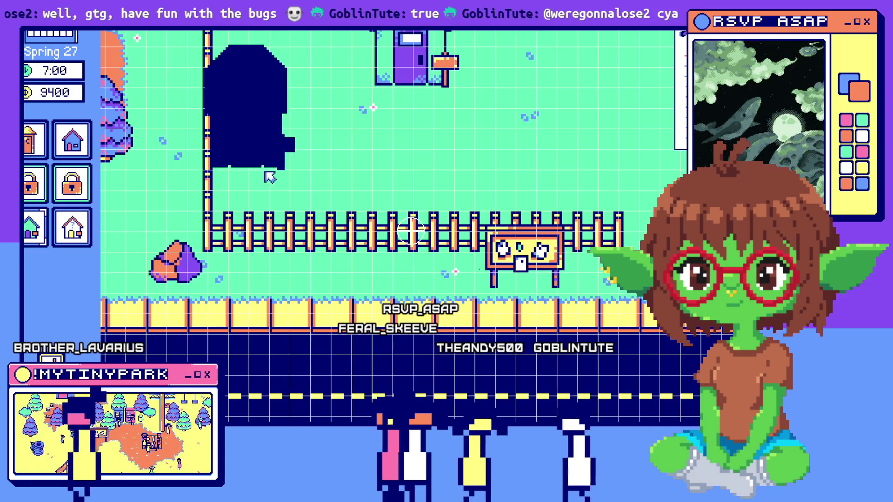
left_click(286, 117)
Step: Hire the first janitor applicant from the Staff notebook, then close the panel and dismiss the dialogue
left_click(72, 227)
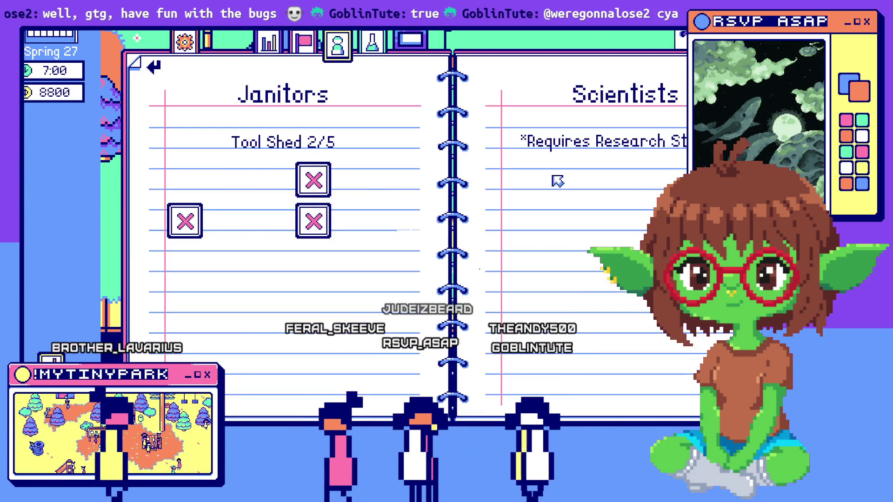
left_click(313, 178)
left_click(591, 232)
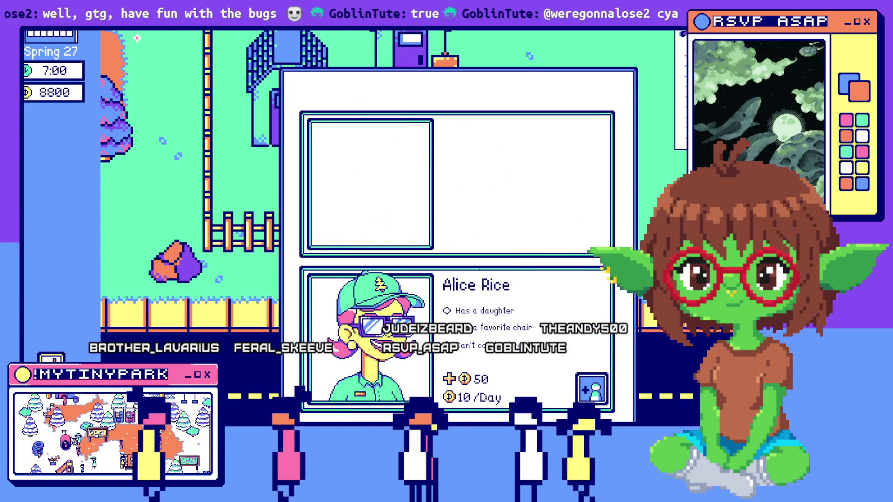
key("Escape")
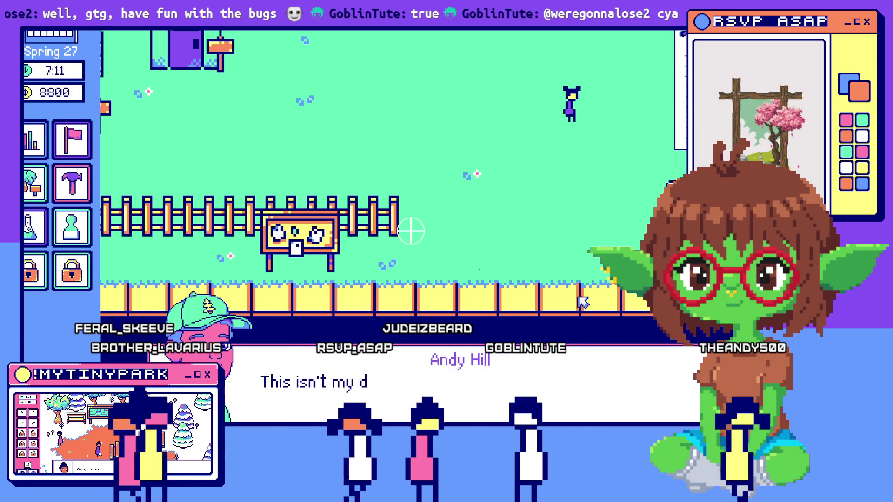
left_click(440, 392)
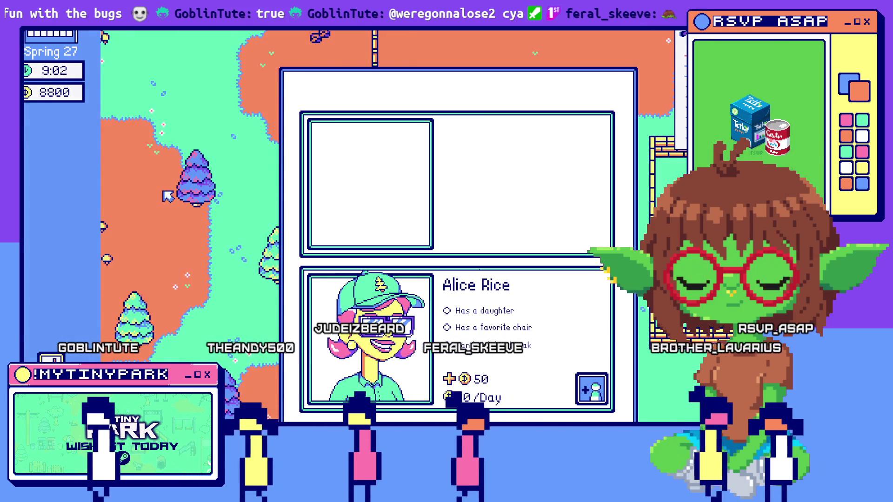
Step: Switch away from the running game to the card icon sprite in the pixel editor
key("alt+Tab")
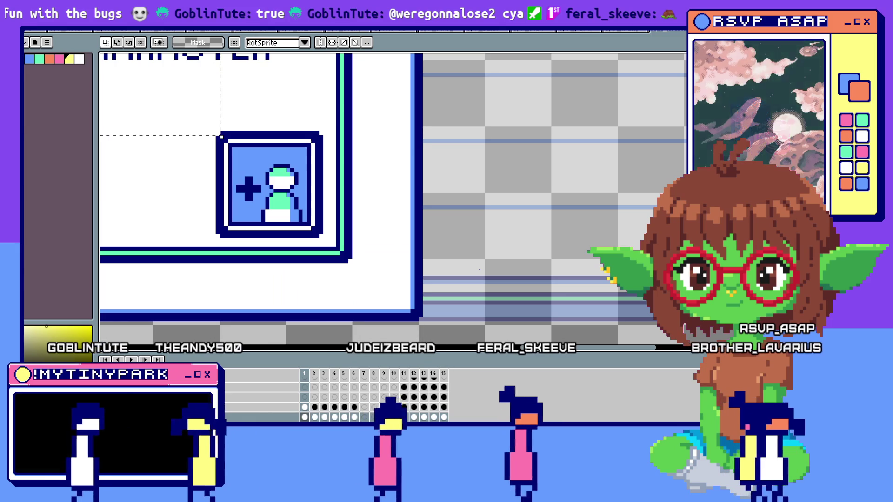
Step: Switch from the pixel editor back to the GameMaker code editor
key("alt+Tab")
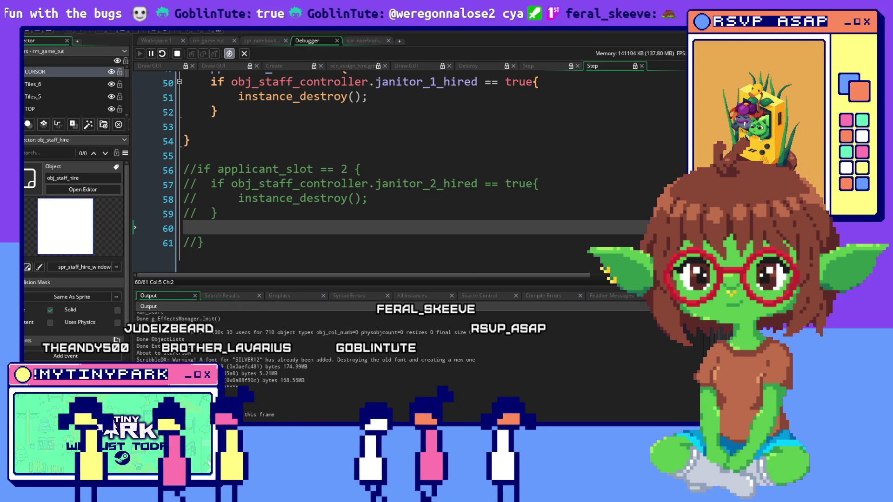
Step: Inspect lines 56–61, selecting the // markers on the commented janitor_2_hired check
scroll(551, 198, "down", 1)
scroll(438, 188, "up", 2)
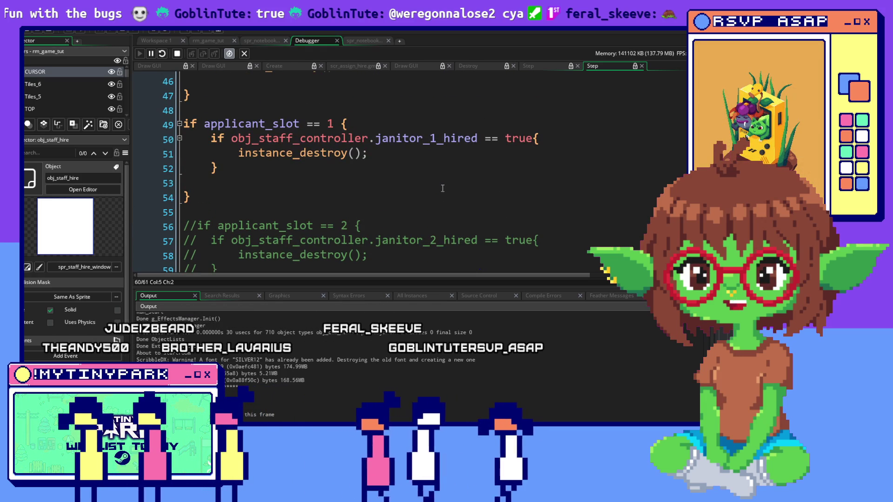
left_click(348, 225)
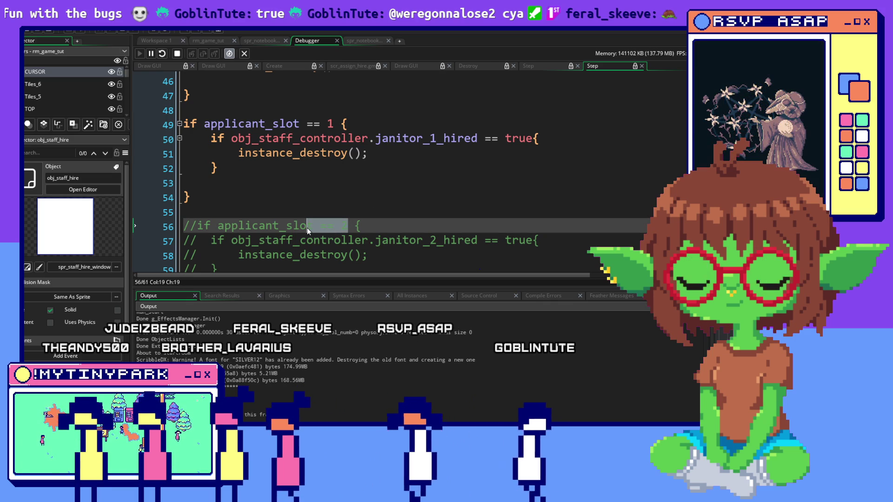
scroll(307, 228, "up", 2)
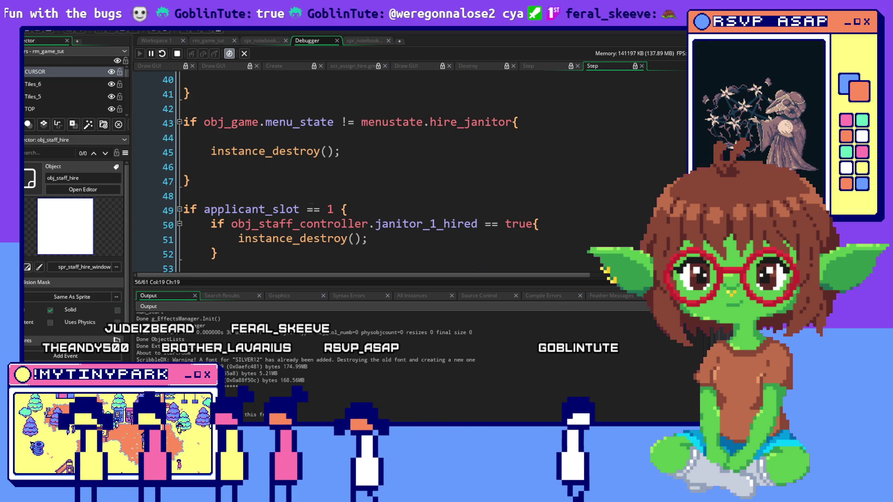
scroll(311, 205, "down", 3)
left_click(314, 206)
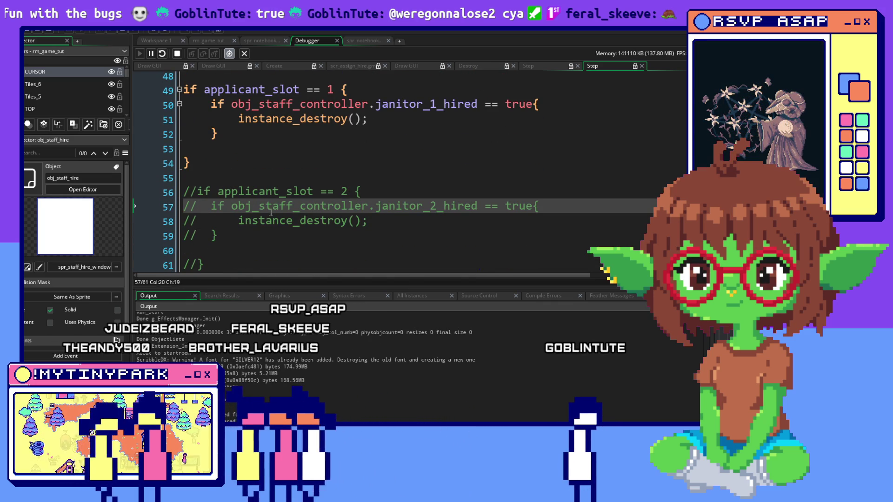
left_click_drag(198, 192, 136, 197)
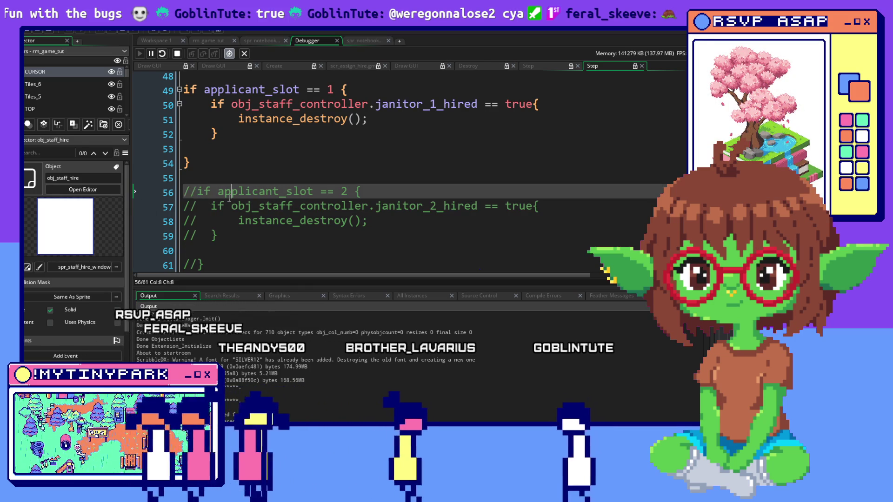
left_click(205, 192)
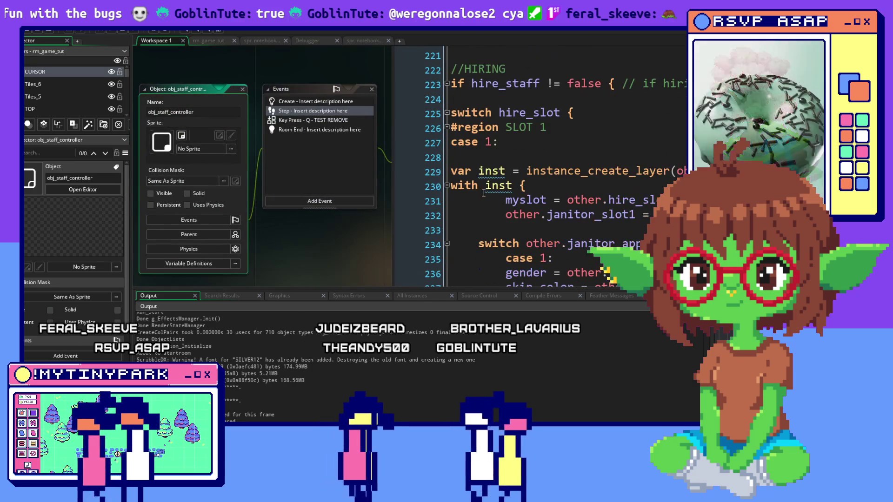
Step: Open obj_staff_controller's Create event and scroll down to the janitor_application code near line 51
left_click(325, 102)
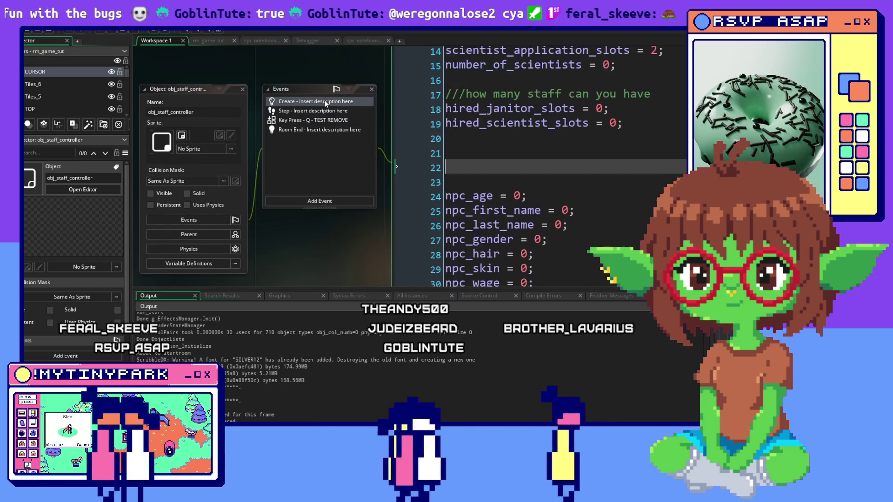
scroll(565, 161, "down", 10)
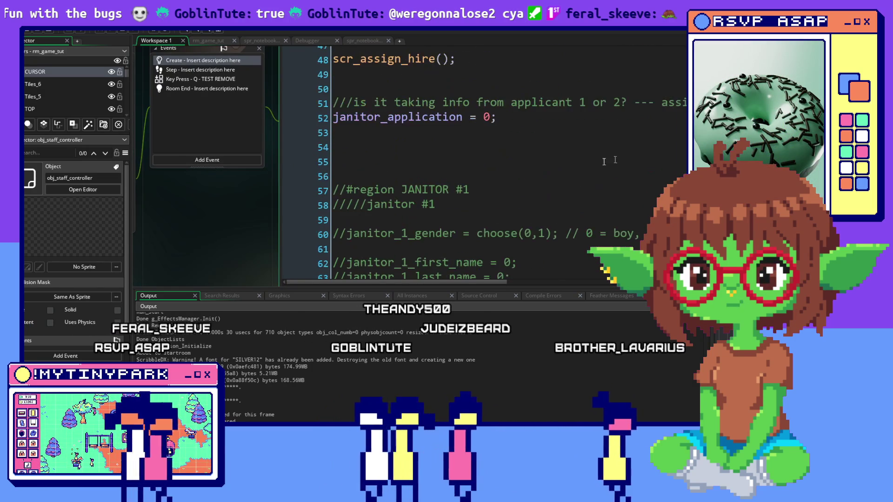
scroll(582, 165, "down", 2)
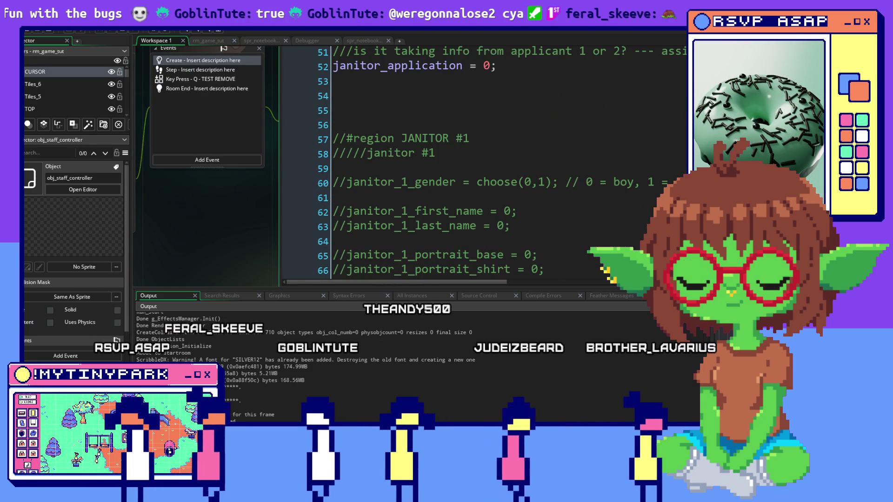
scroll(583, 160, "down", 5)
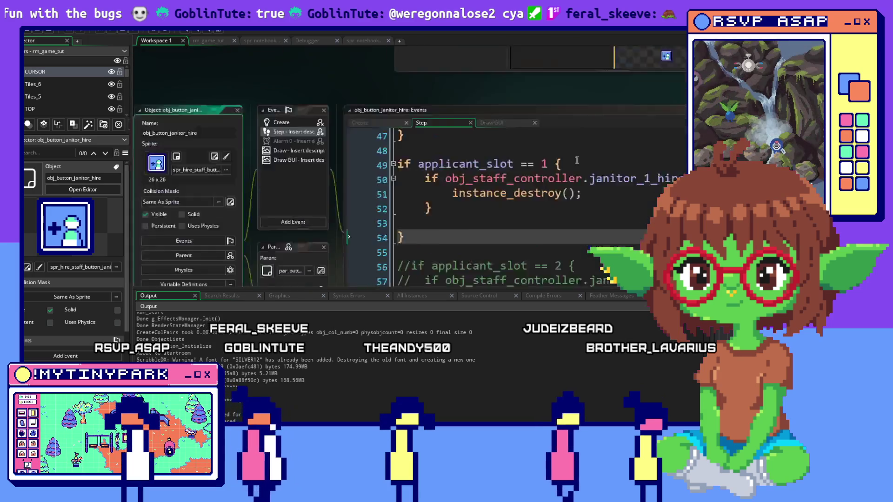
Step: Tidy the blank line and uncomment the applicant_slot == 2 block, including its closing brace
key("BackSpace")
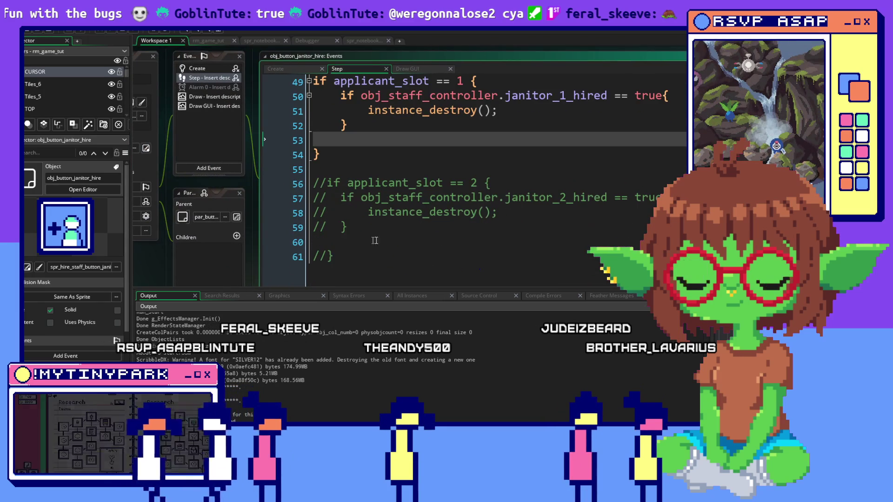
left_click(328, 257)
key("BackSpace")
mouse_move(348, 228)
left_mouse_down()
mouse_move(288, 191)
mouse_move(294, 183)
left_mouse_up()
right_click(388, 203)
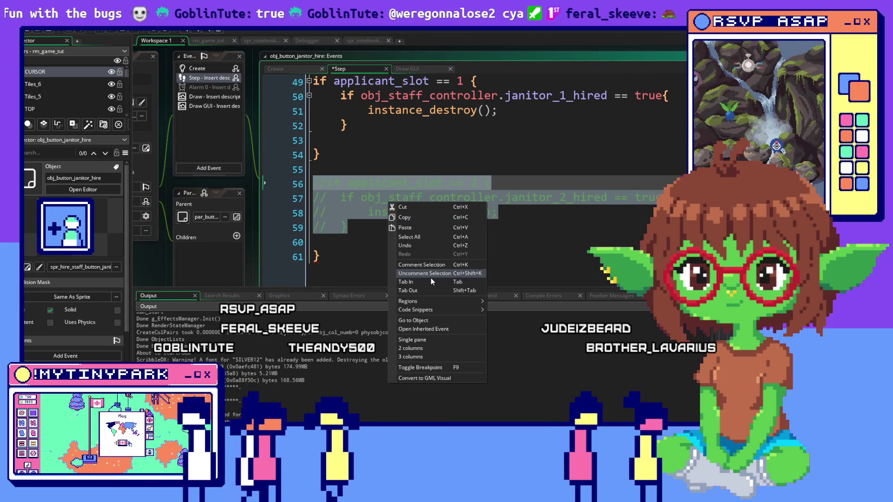
left_click(428, 273)
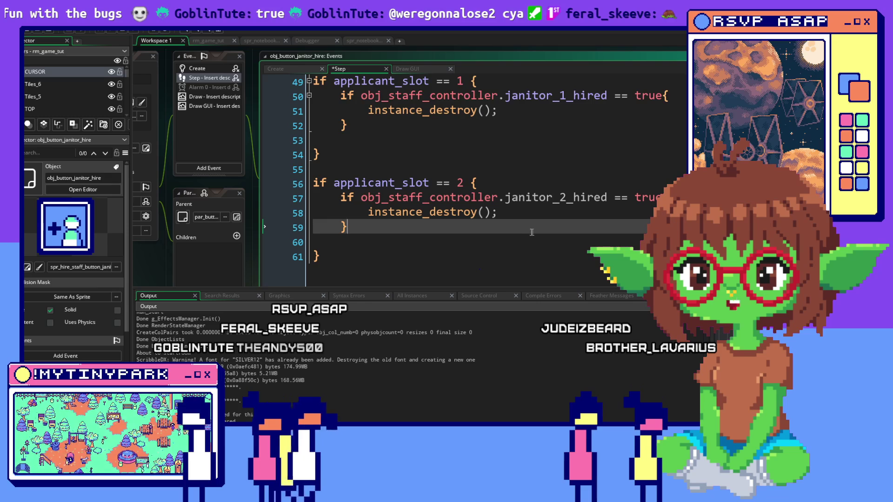
Step: Copy the janitor_2_hired variable name from line 57
left_click(612, 198)
mouse_move(532, 198)
left_mouse_down()
mouse_move(498, 199)
mouse_move(505, 202)
left_mouse_up()
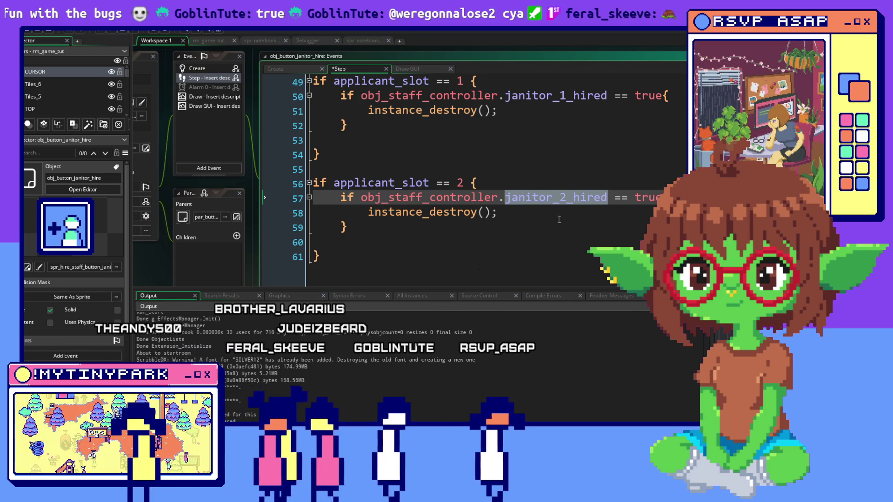
right_click(551, 201)
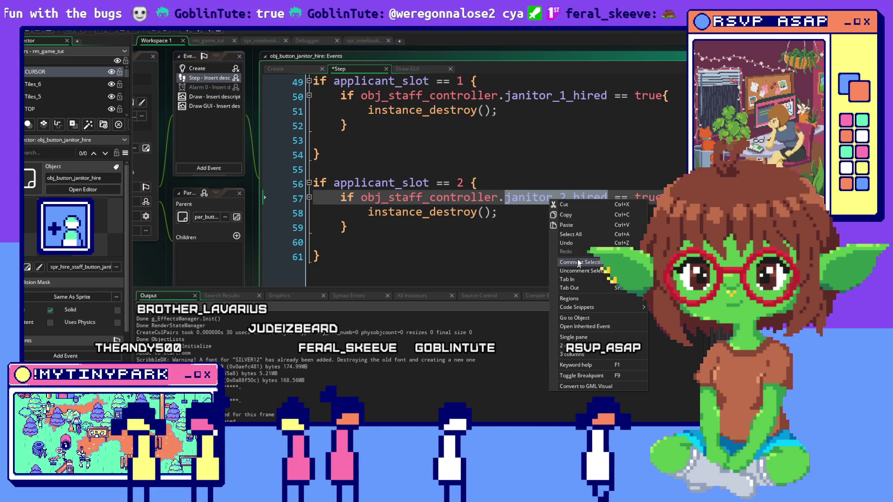
left_click(582, 217)
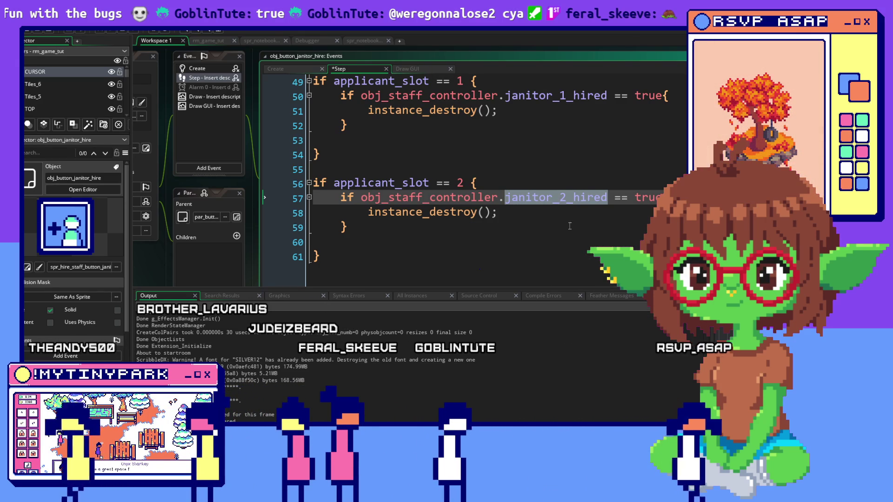
left_click(570, 226)
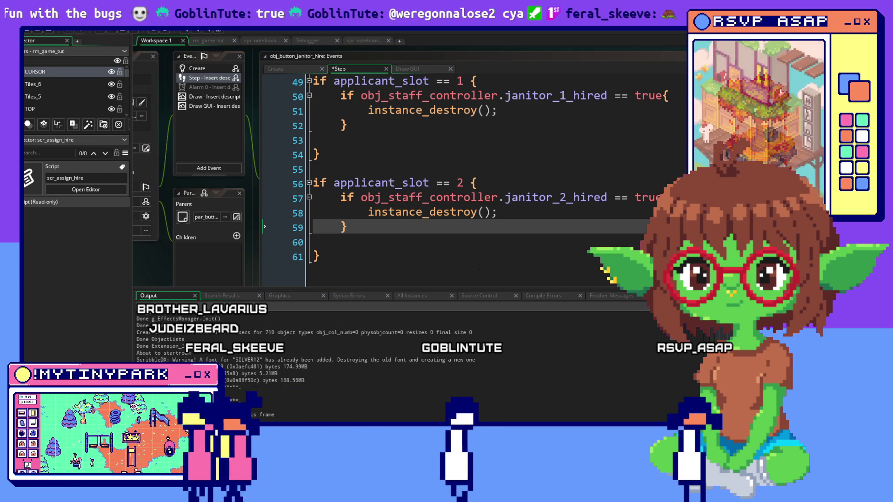
Step: In scr_assign_hire, paste janitor_1_hired = false into the JANITOR #2 region, changing 1 to 2
middle_click(572, 95)
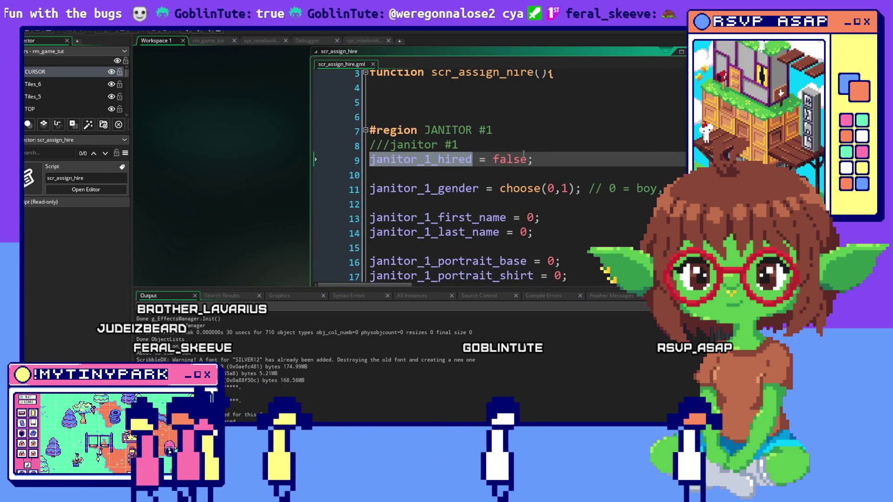
left_click(326, 163)
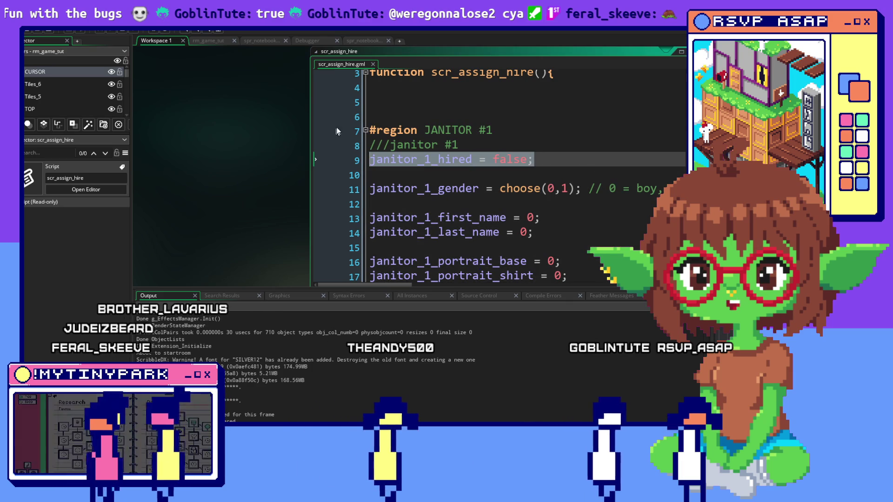
left_click(366, 131)
left_click(372, 175)
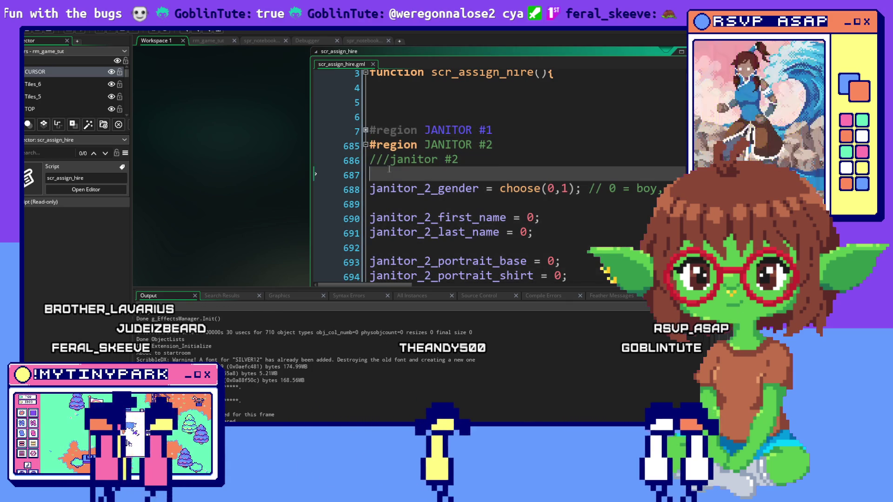
type("janitor_1_hired = false;")
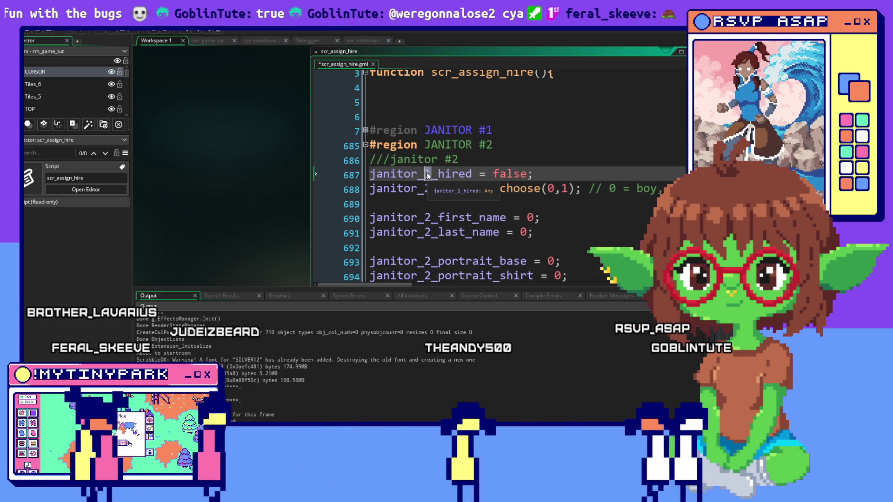
type("2")
key("Up")
key("Up")
key("End")
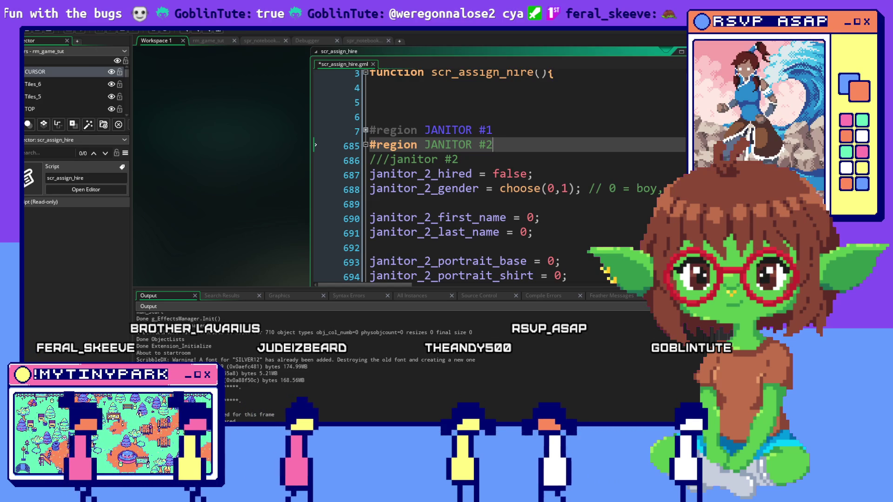
key("ctrl+Tab")
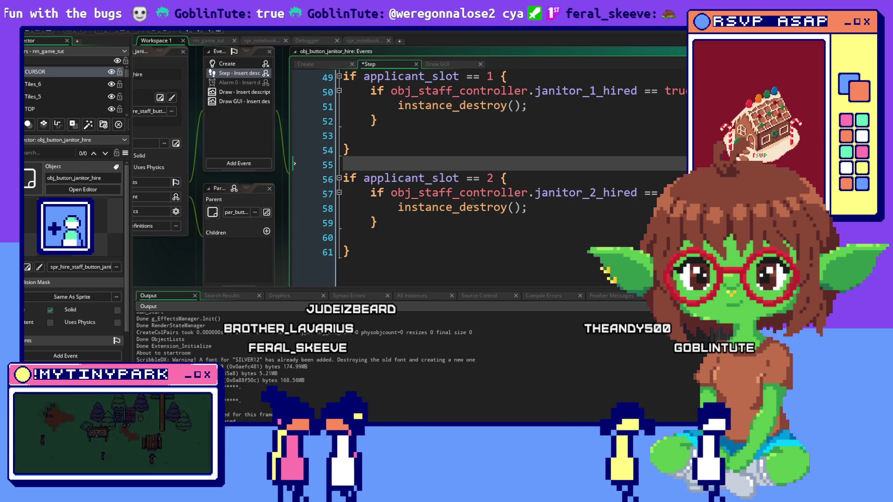
Step: Change janitor_1_hired to janitor_2_hired under case 2 of the switch
scroll(472, 202, "up", 1)
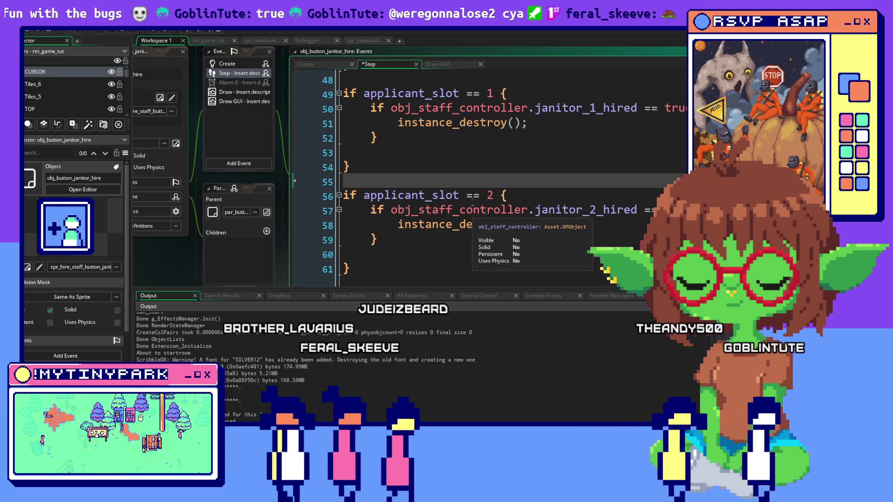
scroll(472, 202, "up", 3)
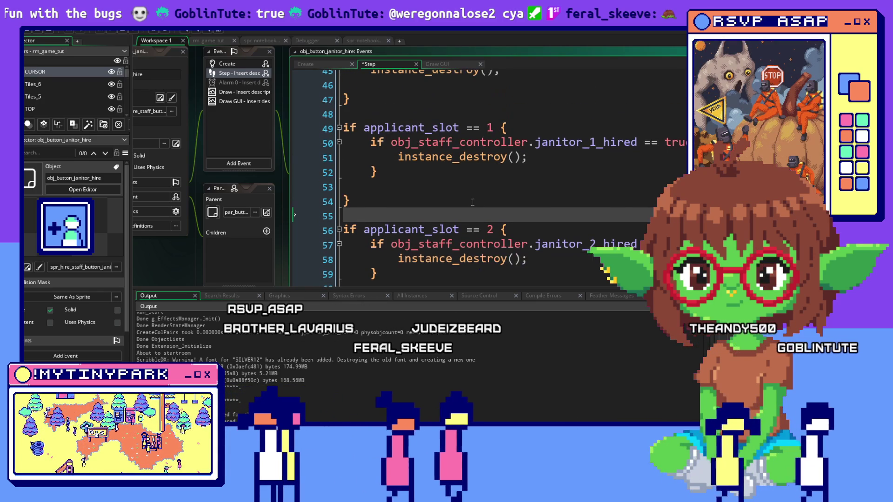
scroll(473, 202, "up", 1)
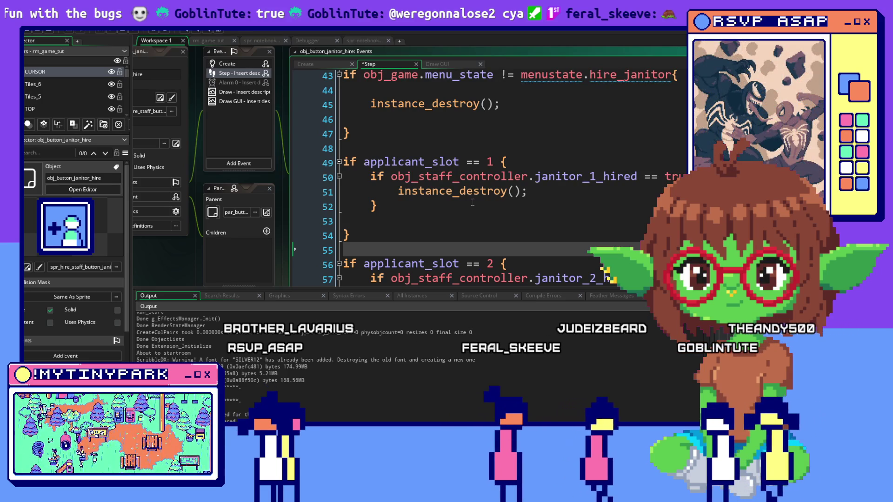
scroll(472, 202, "up", 3)
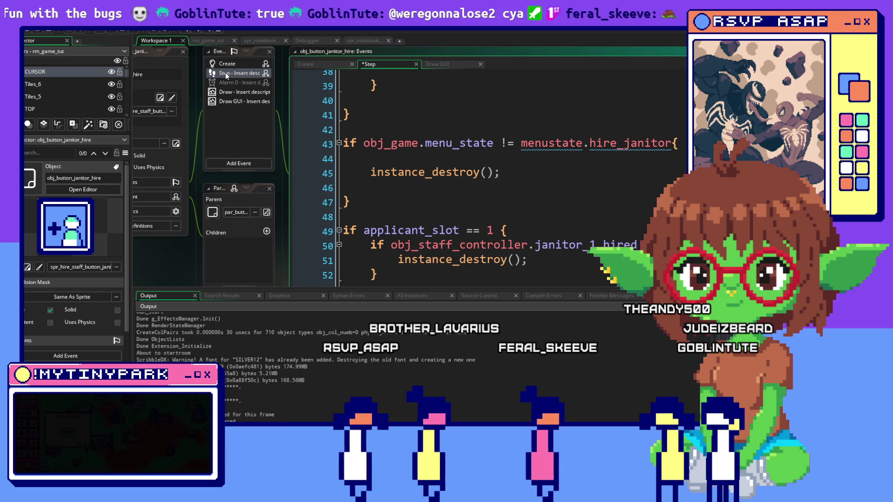
scroll(566, 166, "down", 2)
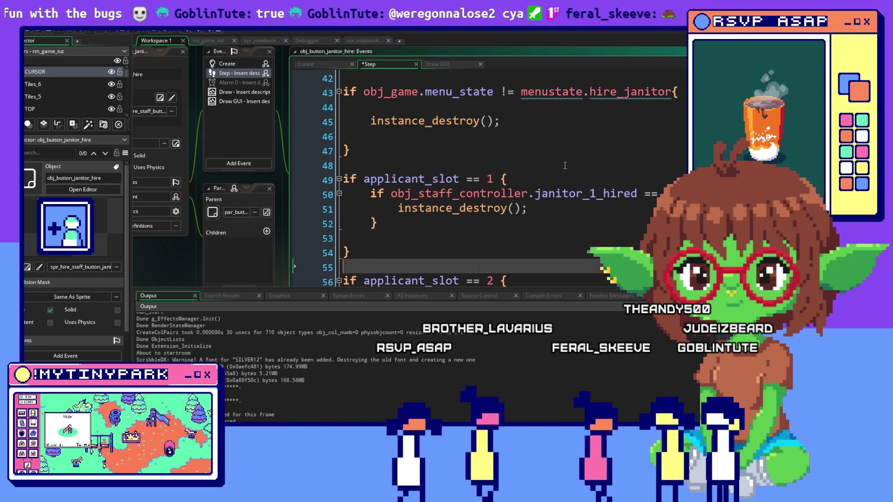
scroll(565, 166, "up", 1)
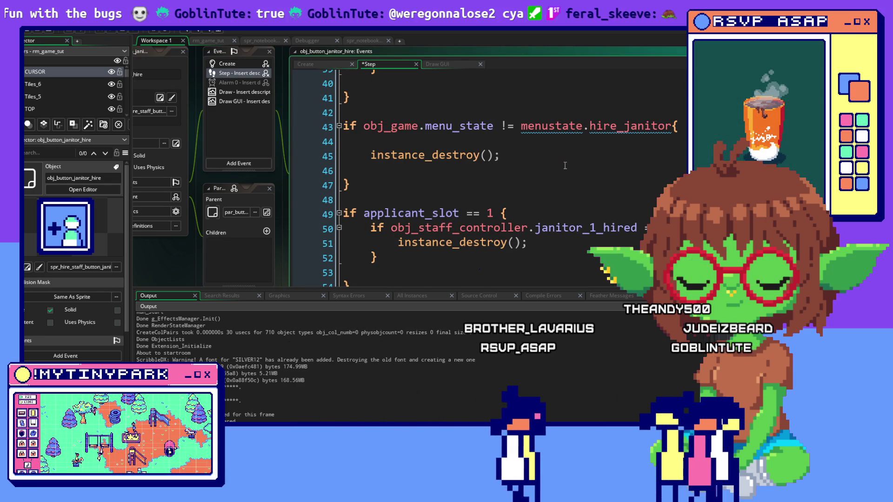
scroll(565, 165, "up", 5)
scroll(565, 166, "up", 2)
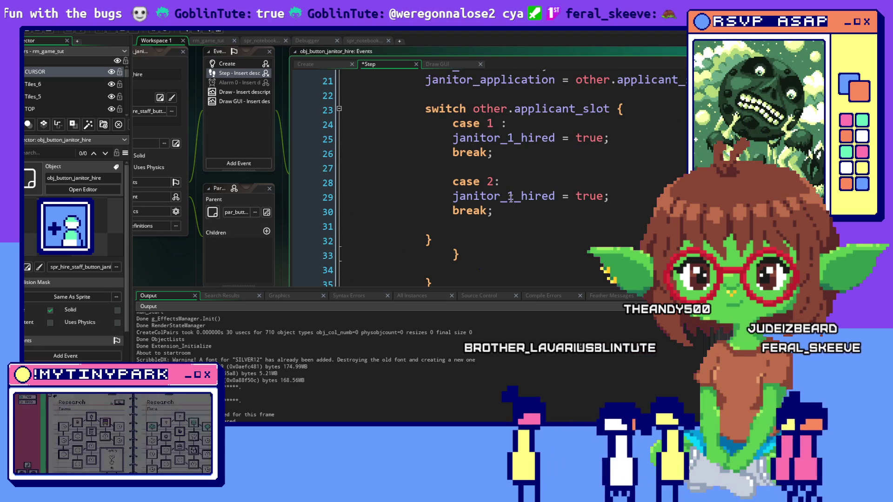
left_click(512, 197)
type("2")
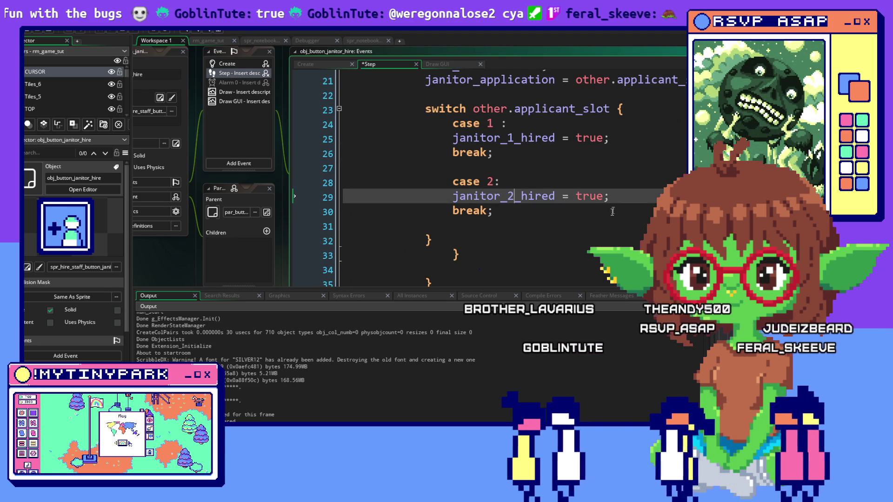
key("Up")
key("Up")
key("Up")
Step: Open the hire button's Draw GUI event, which holds only draw_self();
scroll(625, 214, "up", 1)
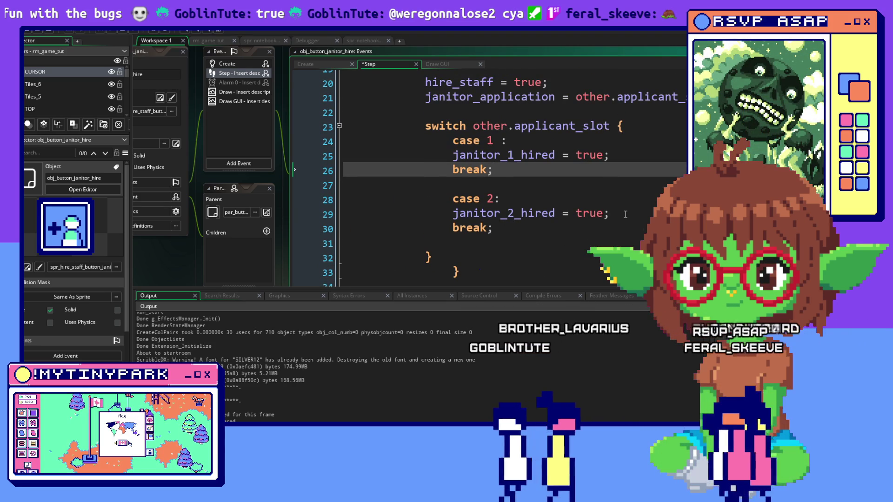
scroll(626, 214, "up", 2)
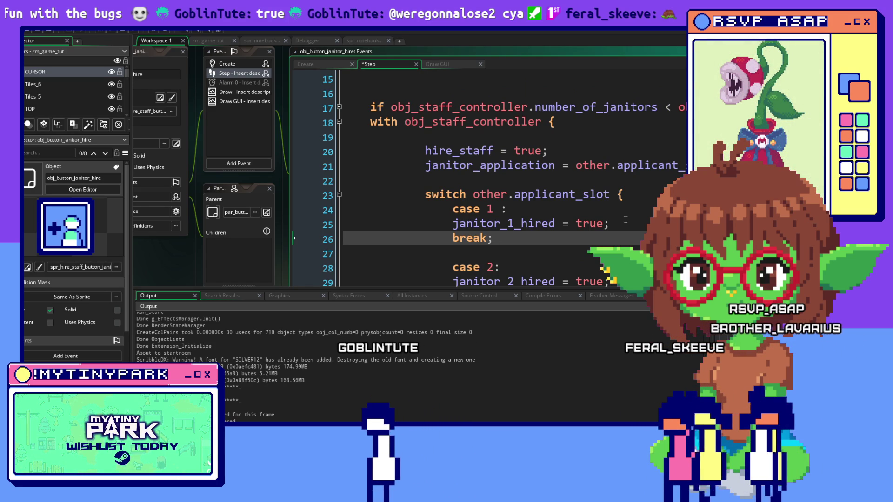
scroll(626, 221, "down", 7)
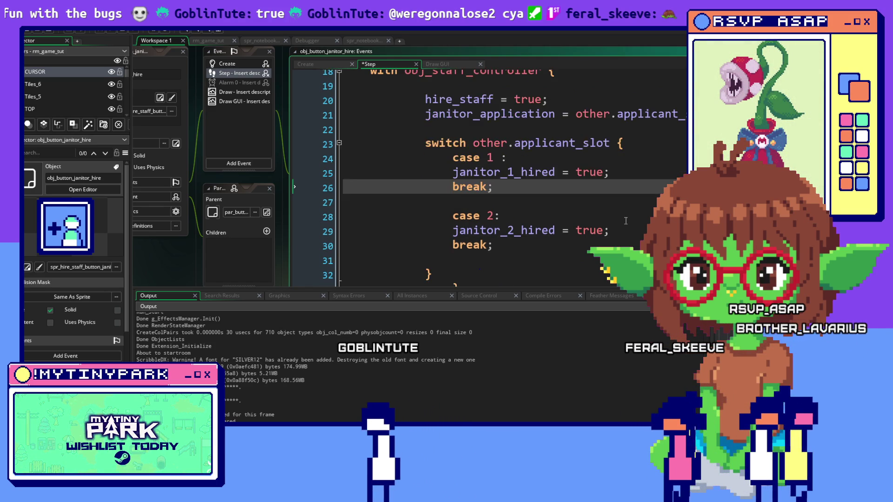
left_click(450, 64)
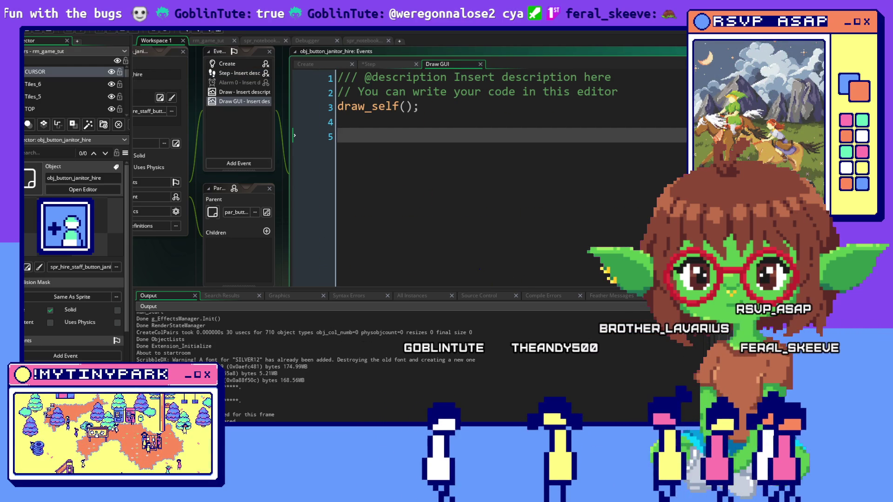
Step: Check the Create event code, then jump into scr_assign_hire at the janitor 2 trait and hiring-bonus code
left_click(313, 63)
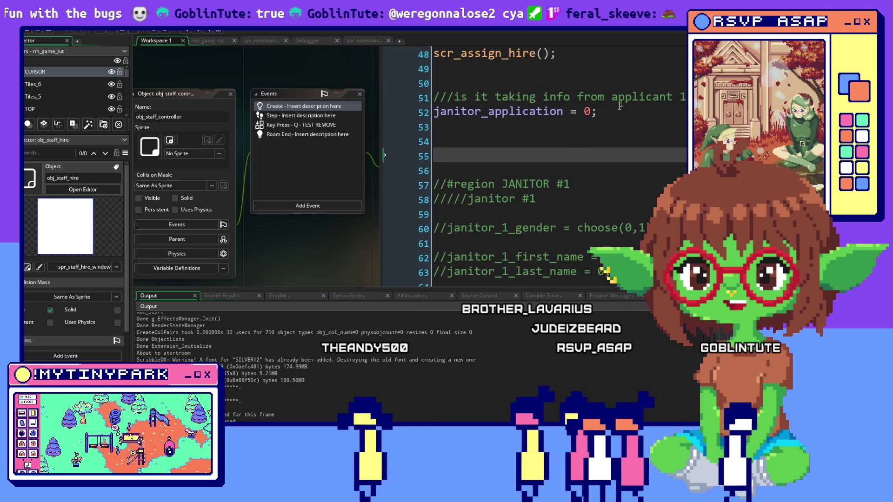
left_click(428, 84)
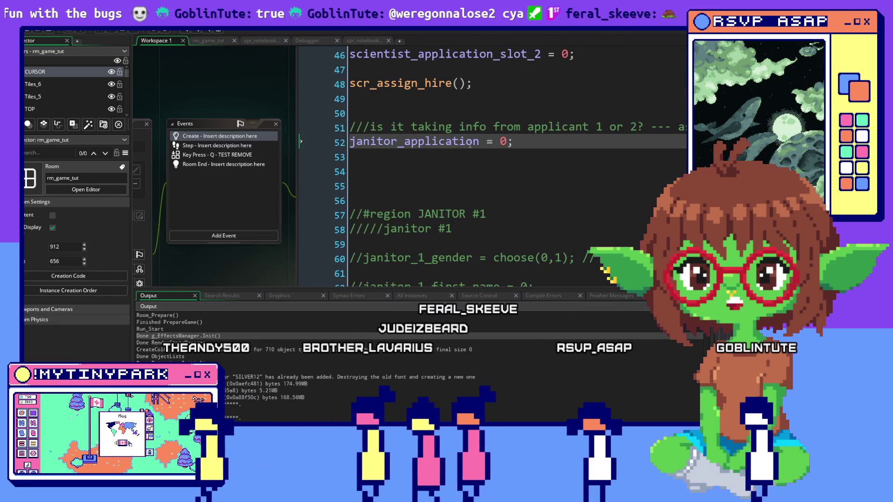
middle_click(408, 82)
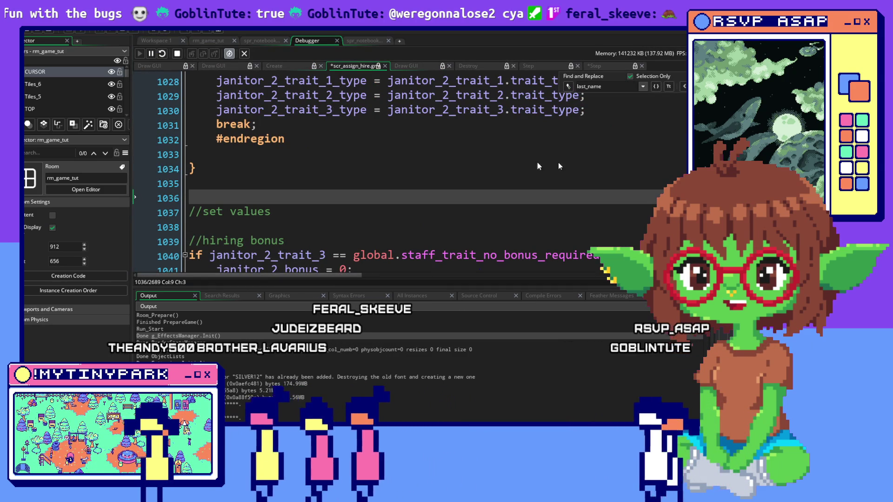
Step: Review the hire-assignment code around line 1034 of scr_assign_hire
left_click(416, 173)
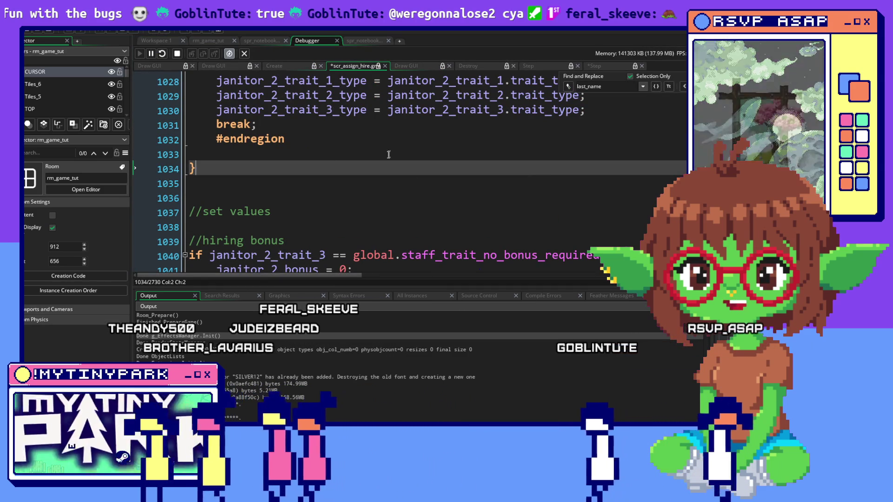
left_click(538, 199)
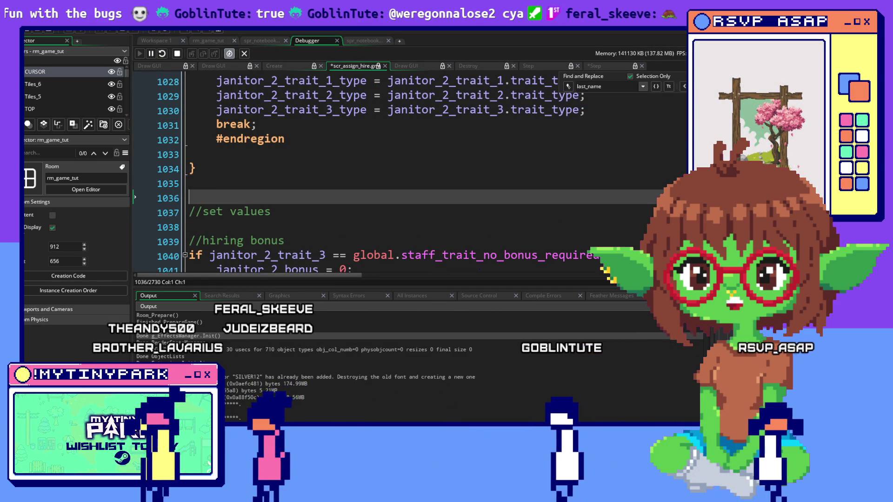
scroll(538, 214, "up", 2)
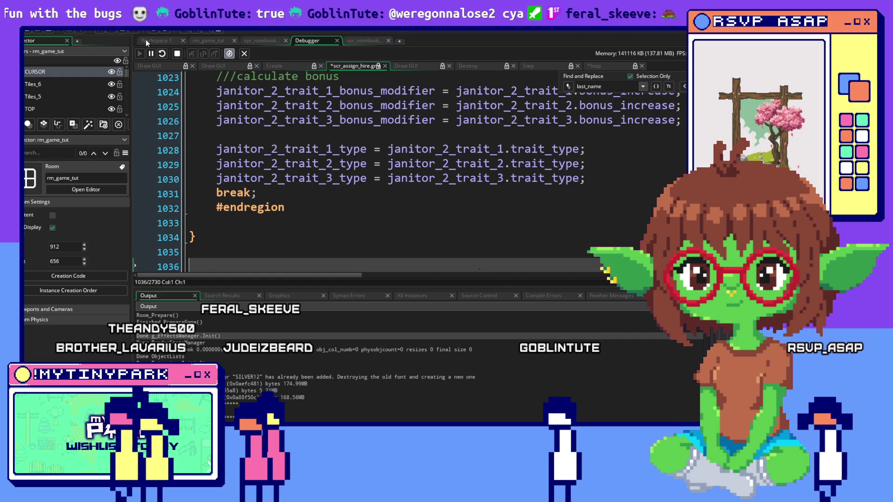
Step: In Workspace 1, check obj_game's staff slot setup, then view obj_staff_hire's Draw GUI janitor card code
left_click(146, 40)
scroll(427, 136, "up", 1)
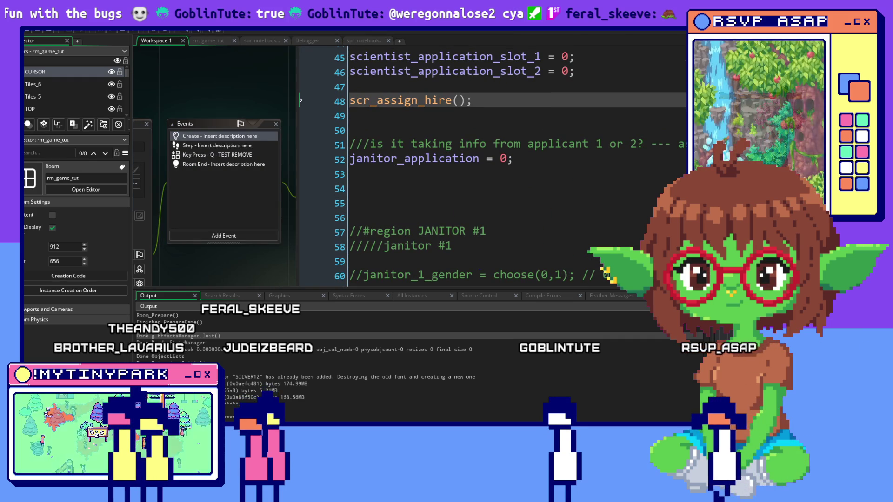
scroll(435, 179, "up", 7)
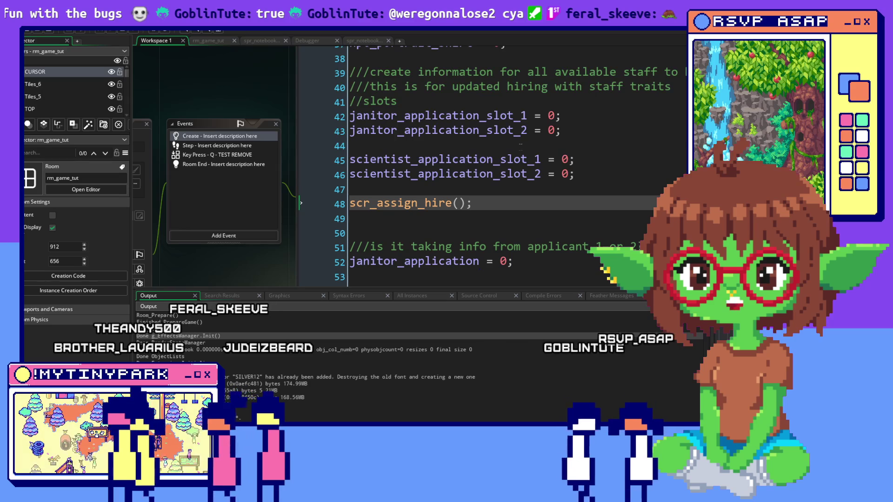
left_click(542, 152)
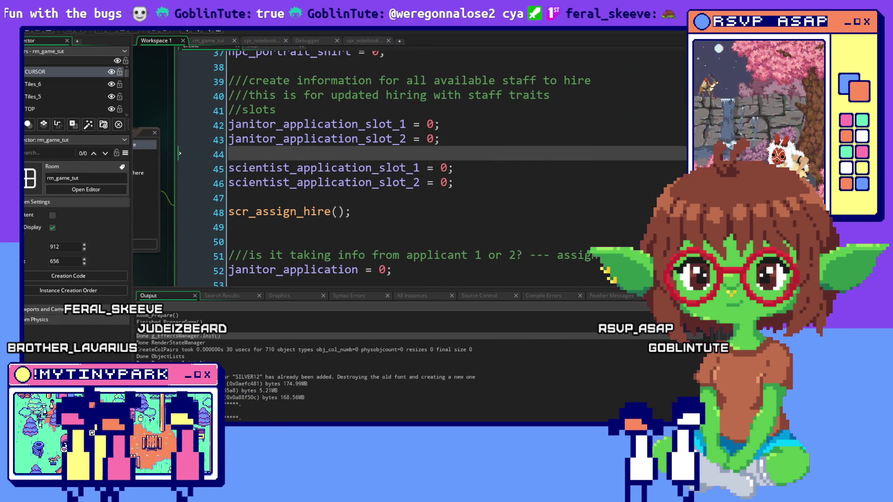
left_click(644, 150)
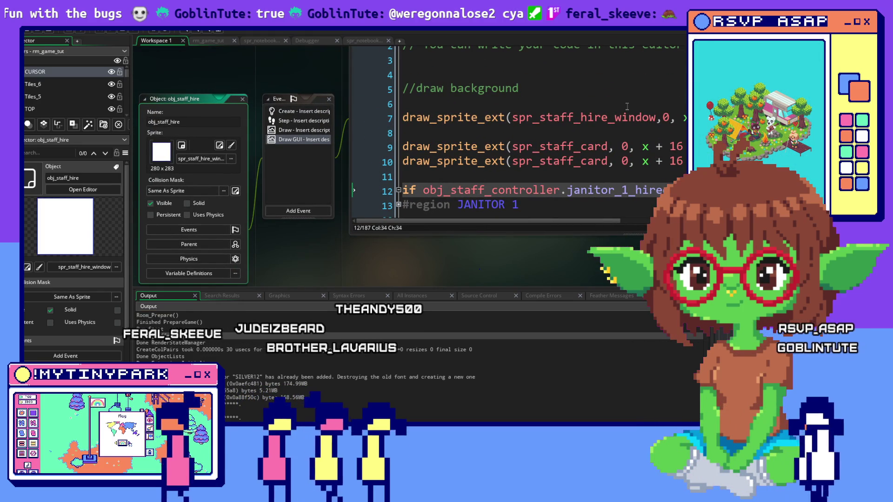
left_click(627, 107)
scroll(428, 150, "down", 2)
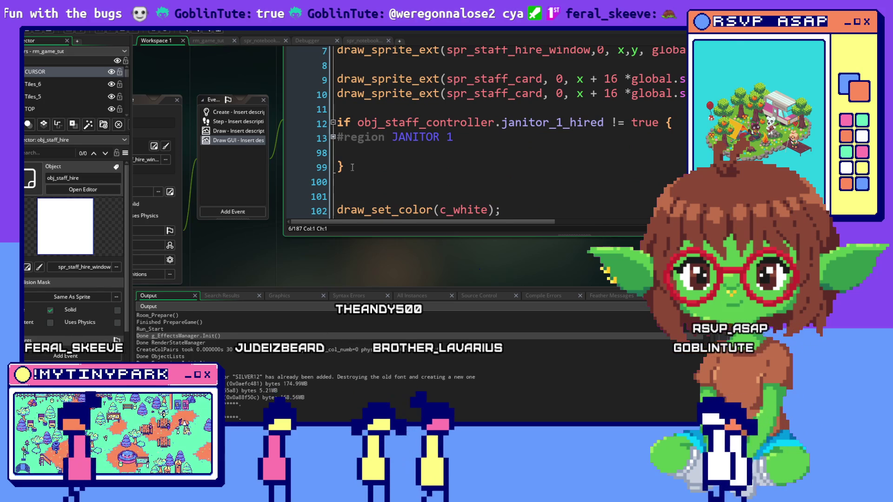
Step: Collapse the JANITOR 2 region and open blank lines above and after it for the hired check
scroll(353, 168, "down", 2)
left_click(332, 156)
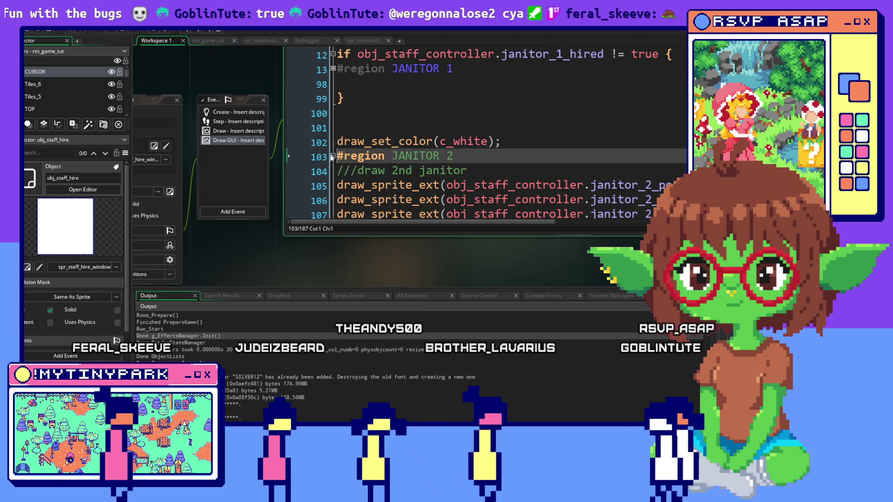
left_click(339, 183)
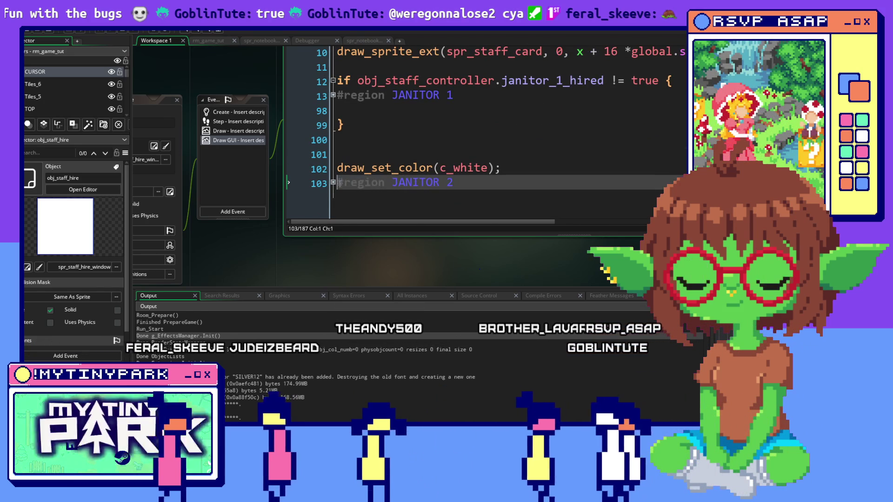
key("Return")
key("Return")
left_click(311, 82)
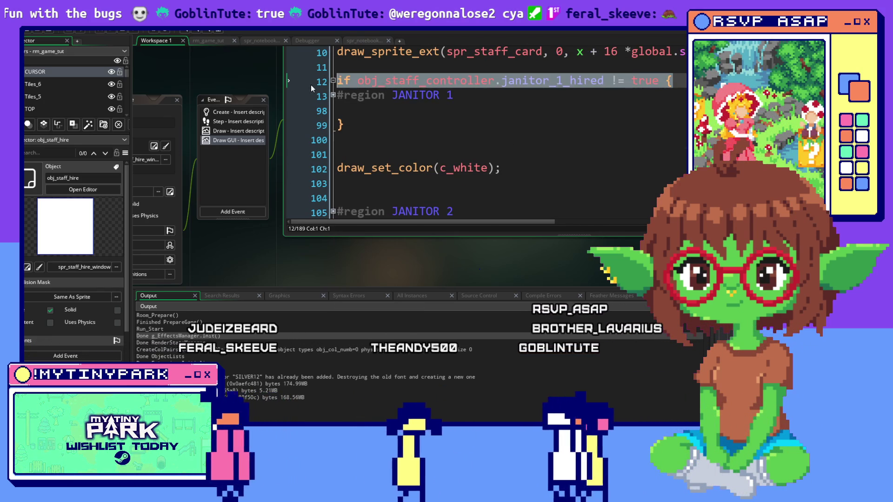
scroll(419, 177, "down", 1)
left_click(357, 182)
key("End")
key("Return")
key("Return")
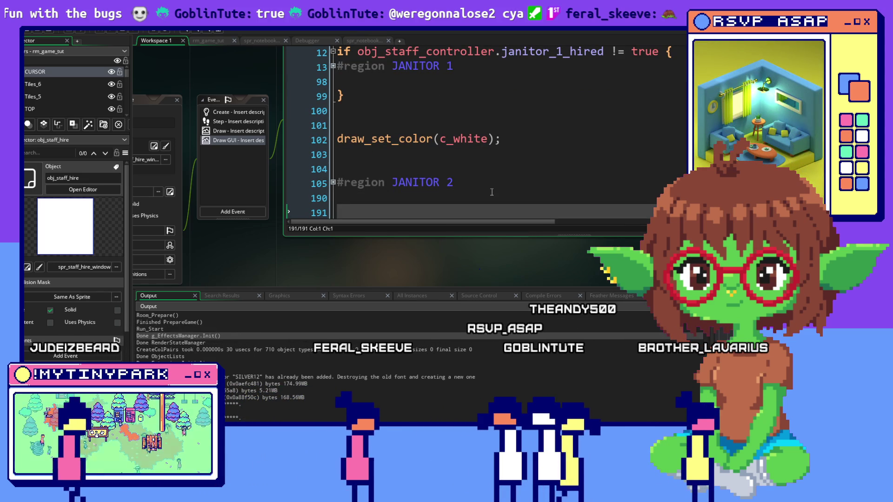
Step: Make the pasted condition test janitor_2_hired instead of janitor 1
left_click(424, 165)
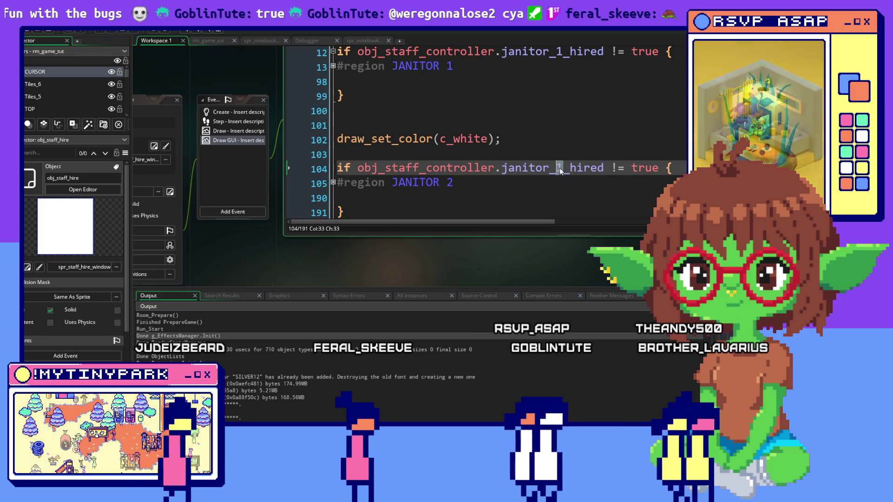
left_click_drag(564, 168, 560, 170)
key("BackSpace")
type("2")
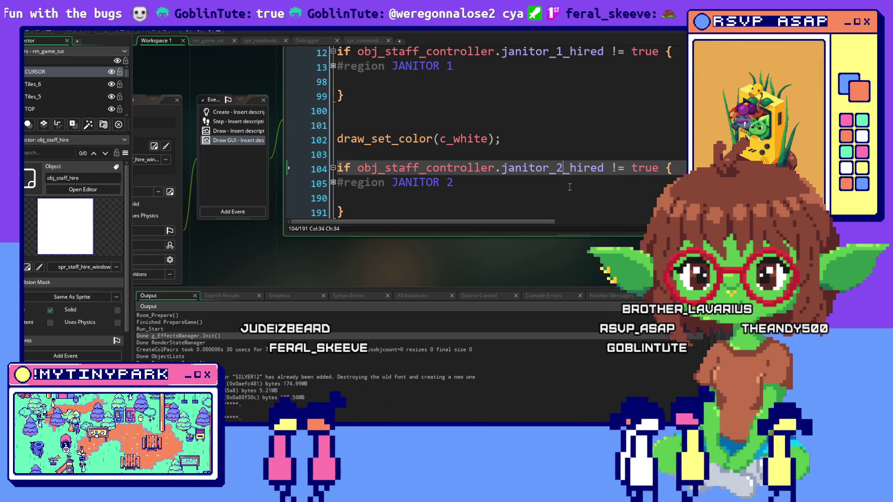
Step: Launch the game in debug mode with F6
left_click(570, 186)
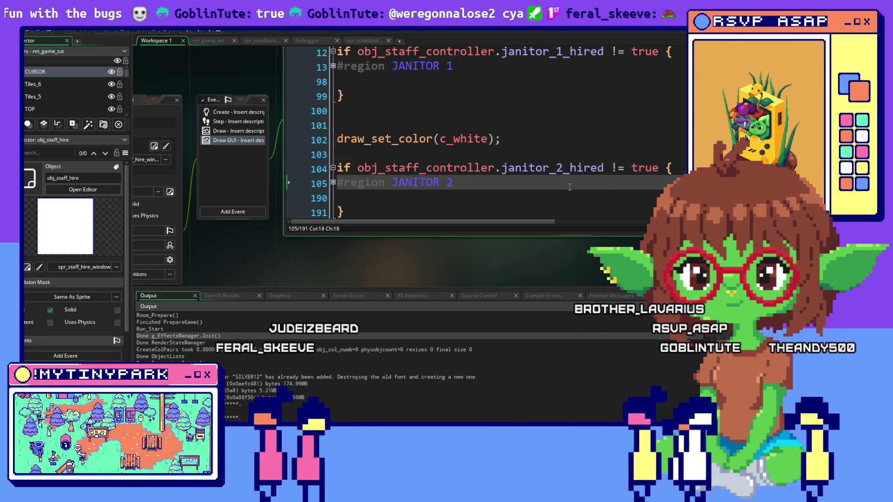
scroll(570, 187, "down", 1)
scroll(570, 187, "up", 1)
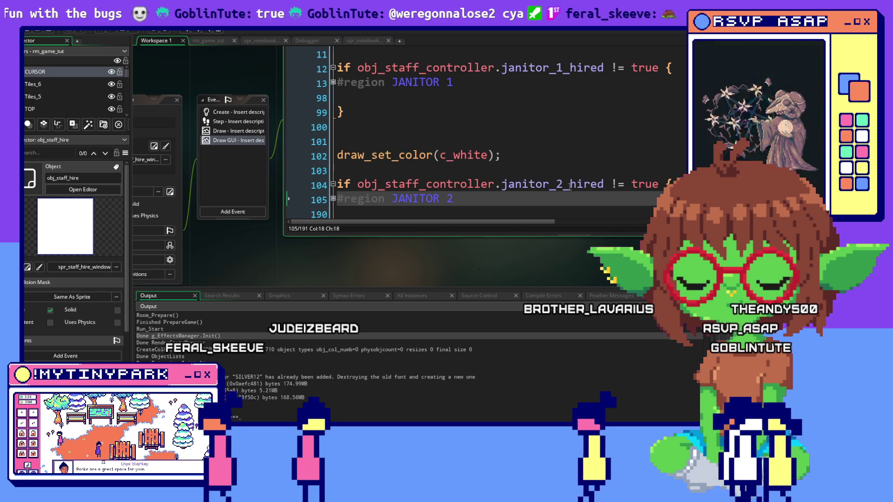
key("alt+Tab")
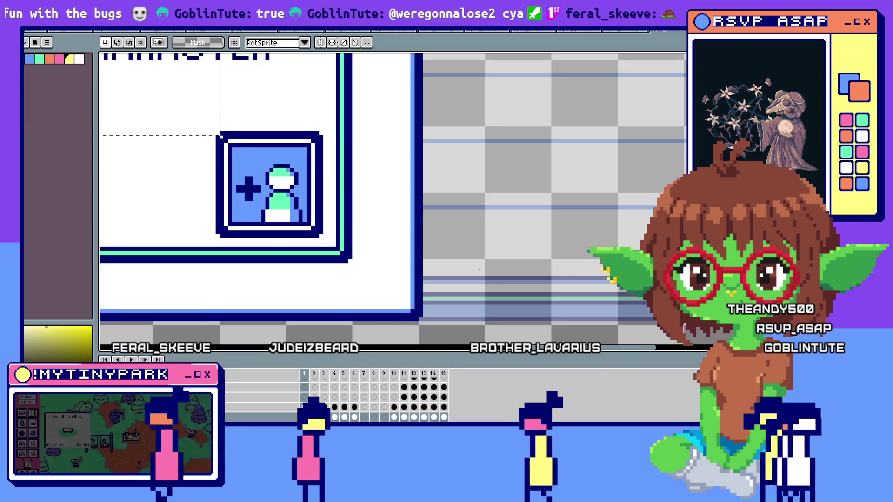
key("alt+Tab")
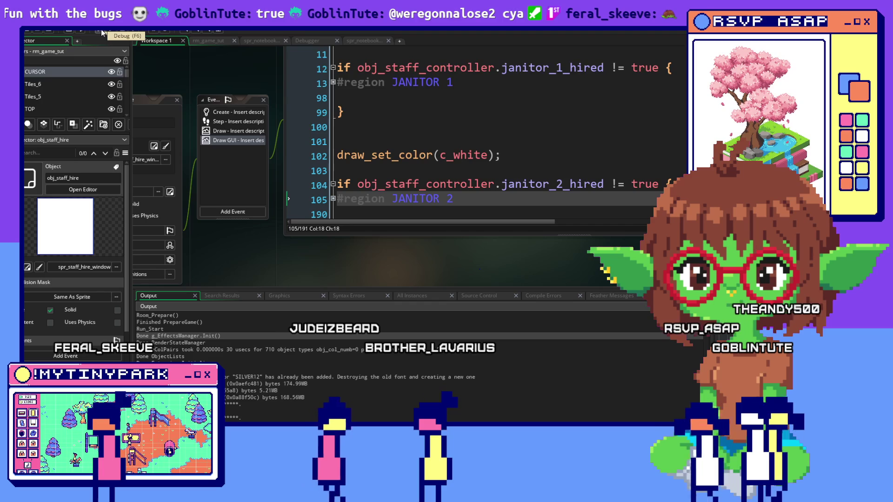
key("F6")
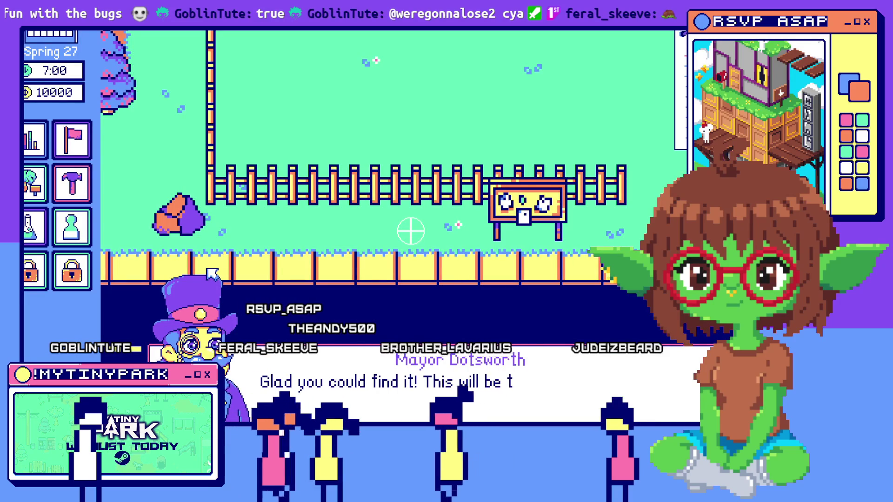
Step: Dismiss the mayor's intro, place two houses, and close the blank janitor hiring window
left_click(383, 396)
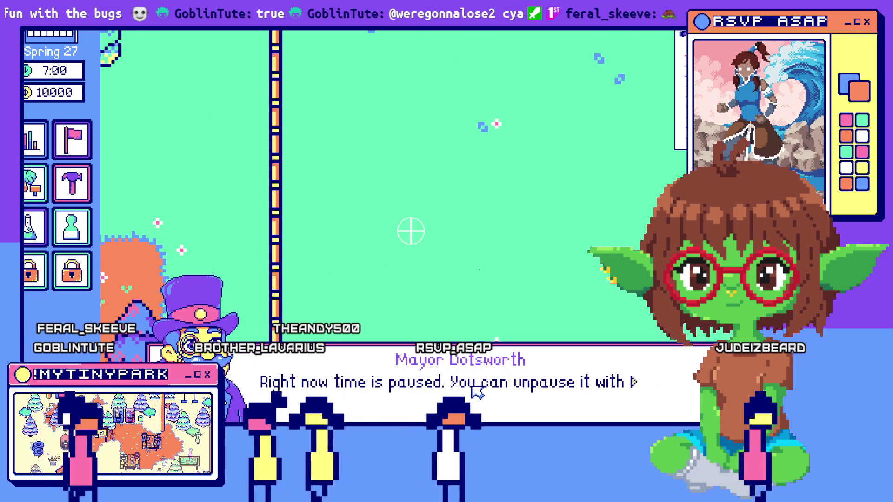
left_click(475, 392)
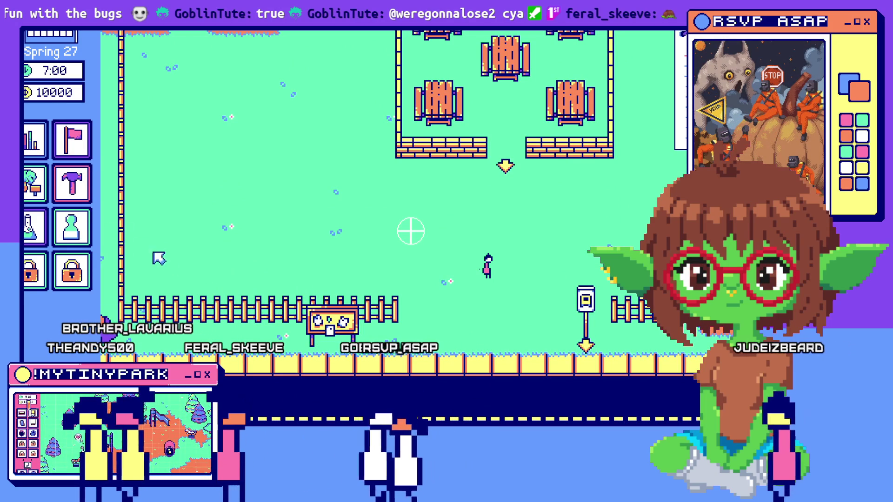
left_click(82, 198)
left_click(215, 209)
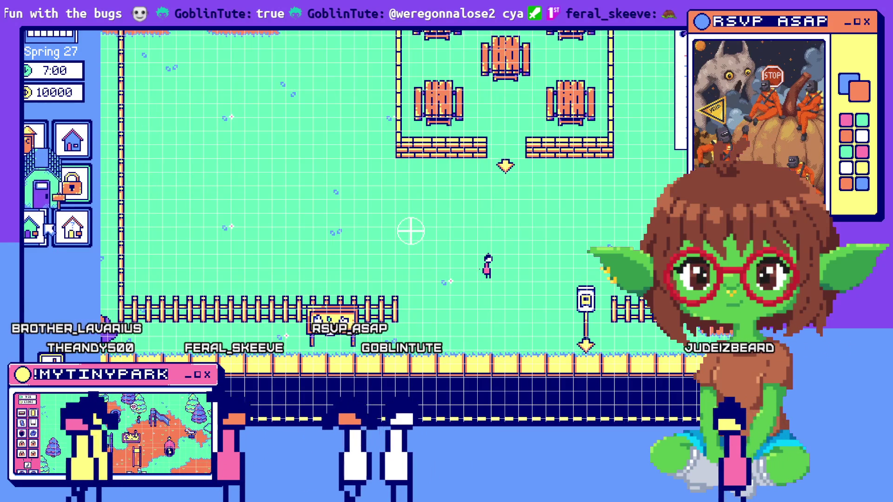
left_click(367, 172)
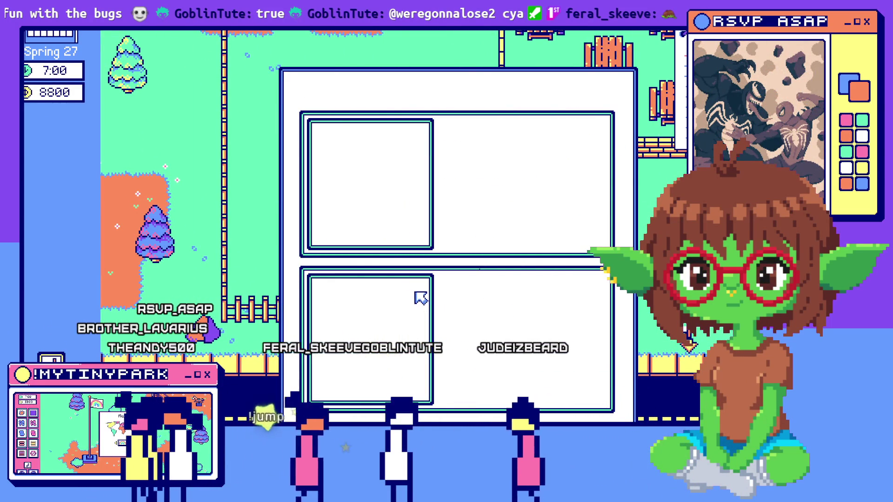
left_click(326, 105)
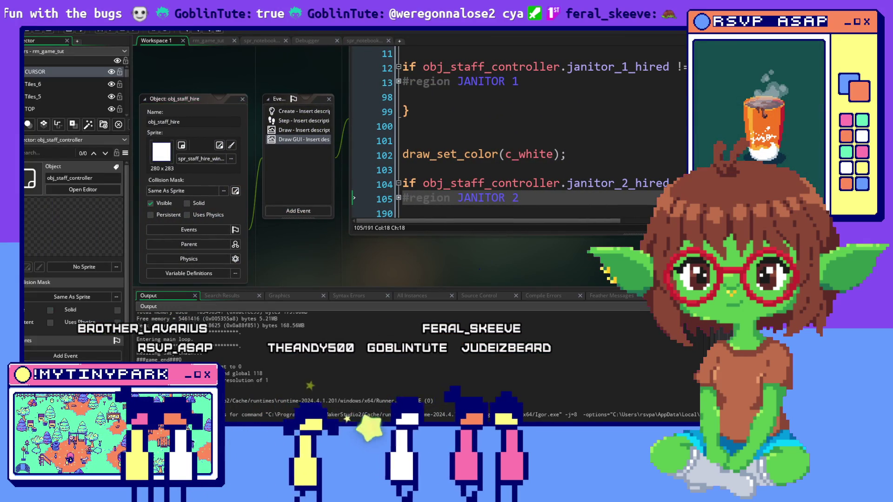
Step: Expand JANITOR 1 and delete the header text drawing lines 35–39
left_click(635, 115)
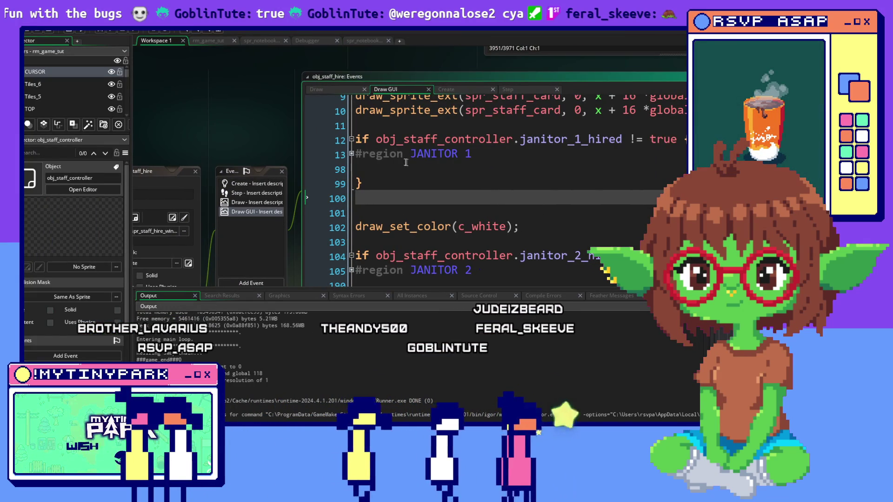
left_click(352, 153)
scroll(519, 227, "down", 1)
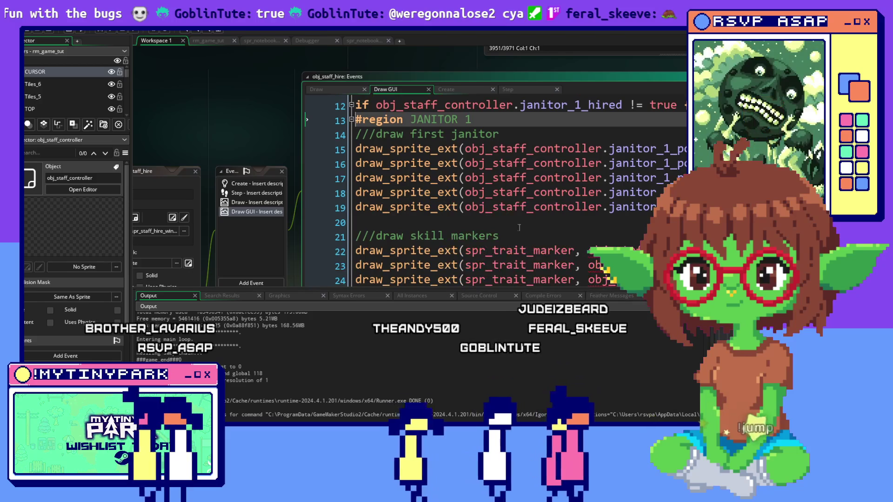
scroll(519, 227, "down", 2)
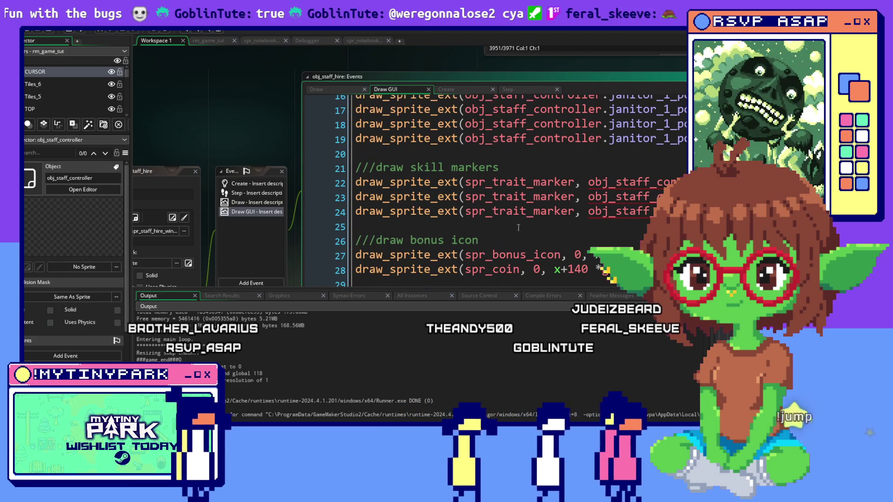
scroll(518, 228, "down", 4)
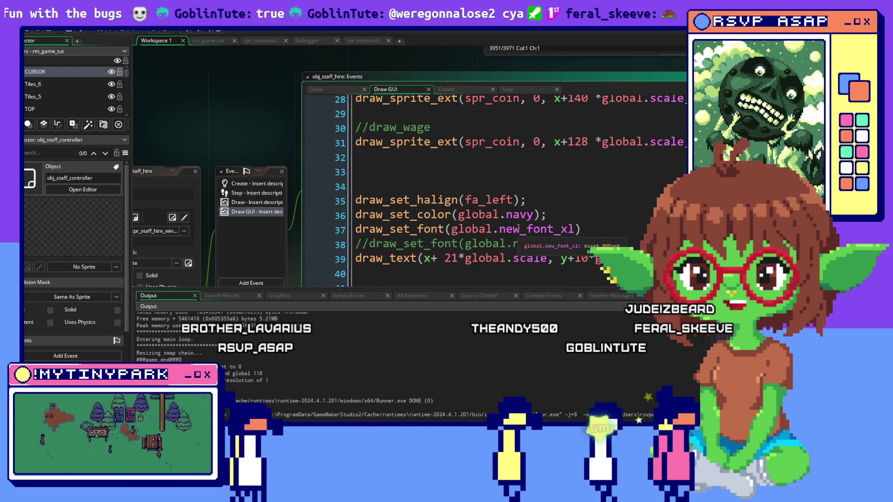
scroll(518, 227, "down", 2)
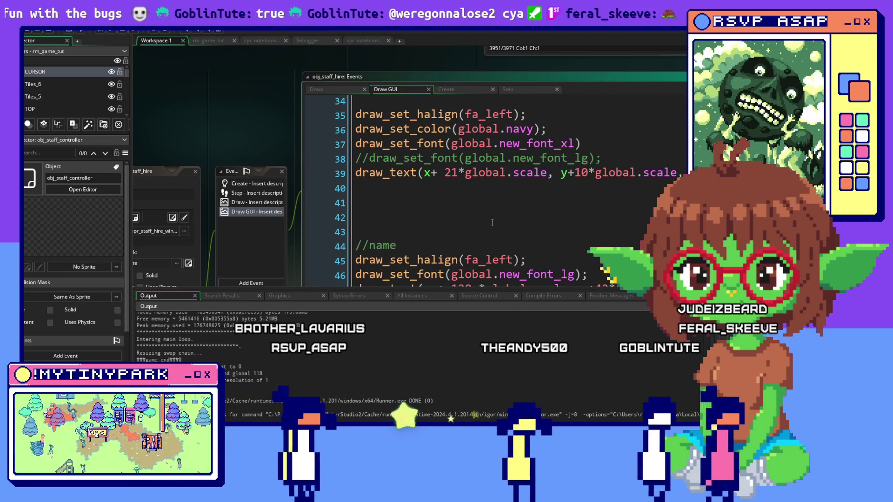
scroll(351, 134, "up", 1)
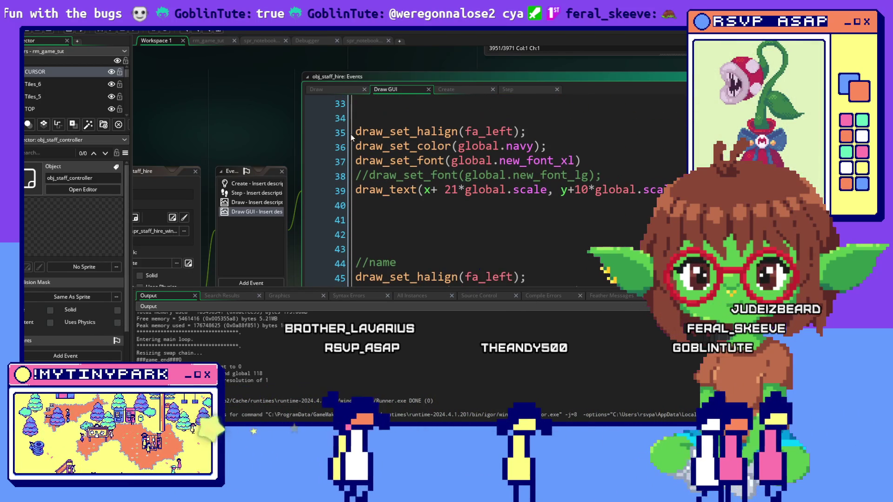
left_click_drag(357, 133, 670, 190)
key("ctrl+c")
key("ctrl+f")
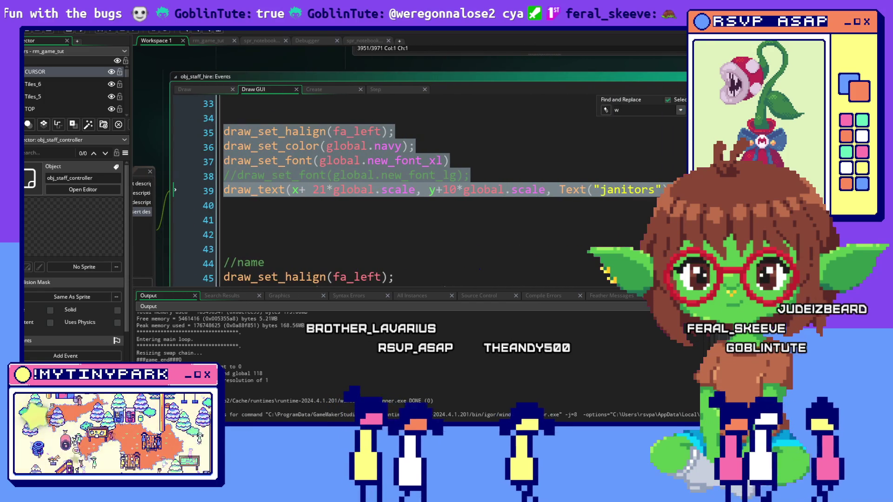
key("Delete")
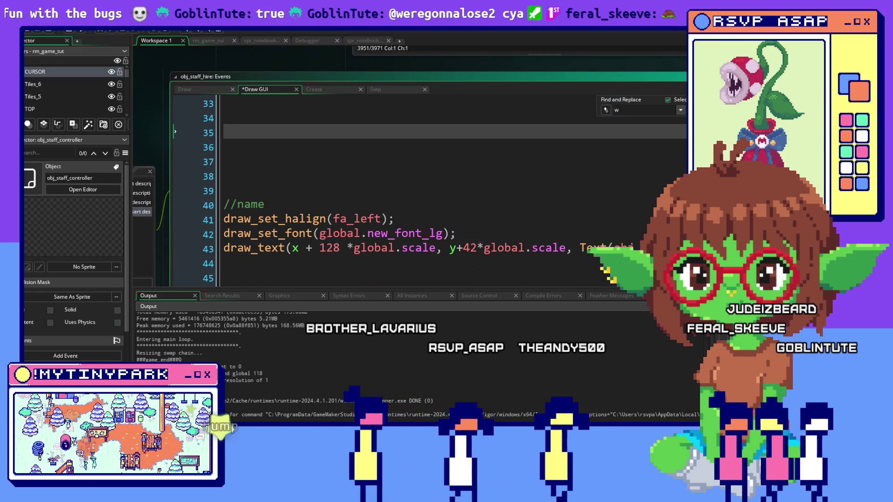
Step: Remove the leftover blank lines above the //name block
scroll(286, 257, "up", 2)
key("BackSpace")
key("BackSpace")
key("BackSpace")
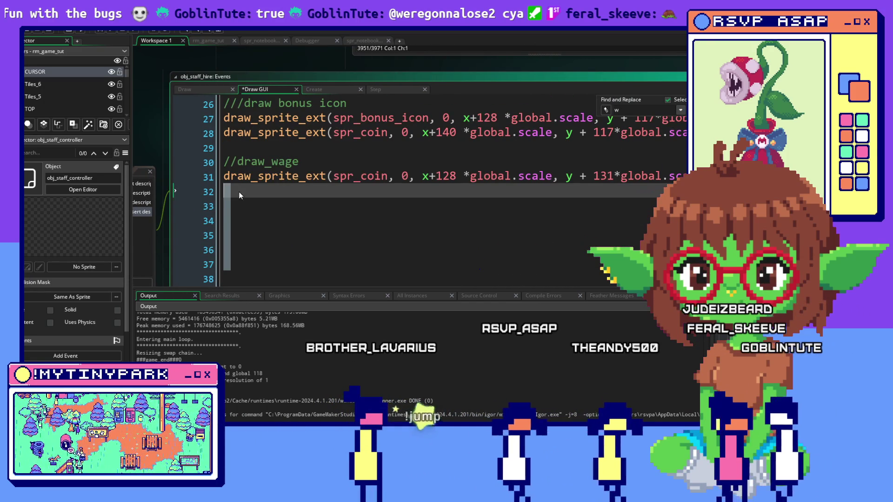
key("Delete")
key("Delete")
scroll(252, 173, "up", 8)
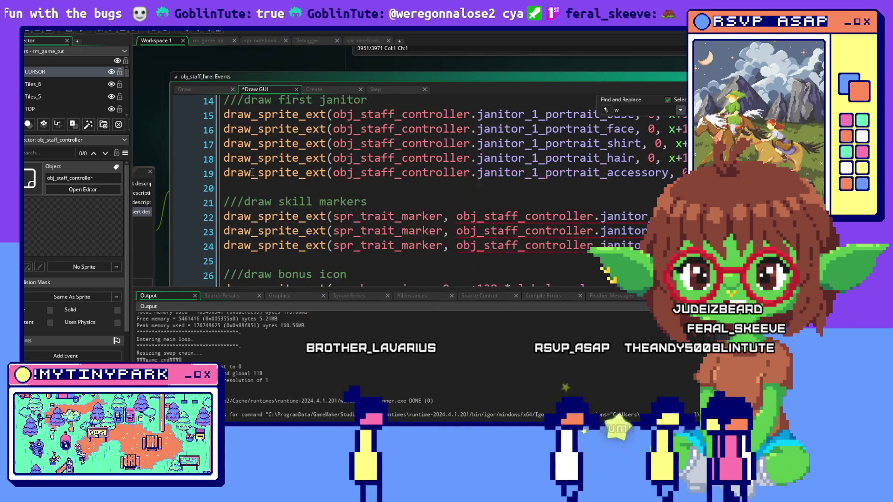
left_click(287, 141)
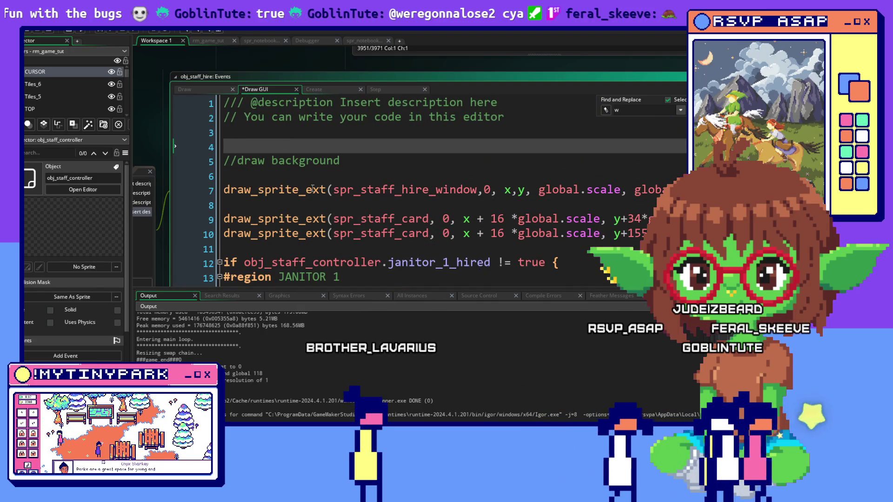
Step: Paste the halign, navy colour, font_xl and 'janitors' draw_text block after the background draw
key("Return")
key("Return")
key("Return")
left_click(280, 157)
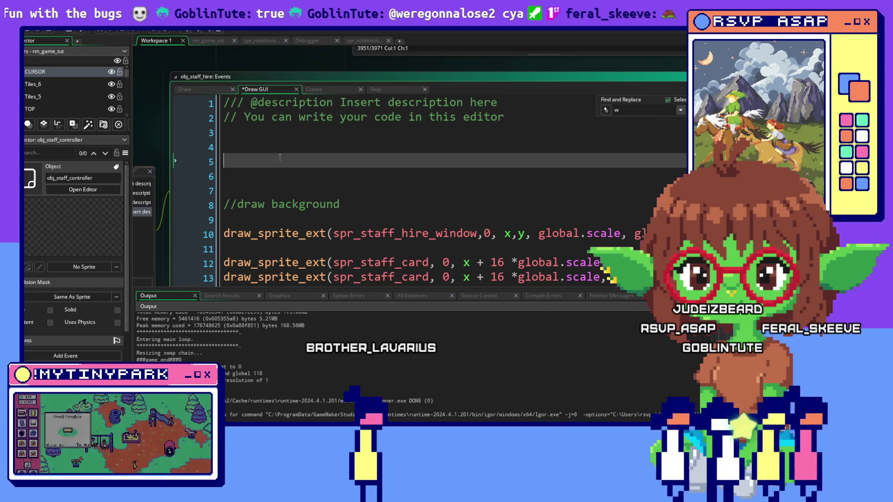
scroll(284, 168, "down", 2)
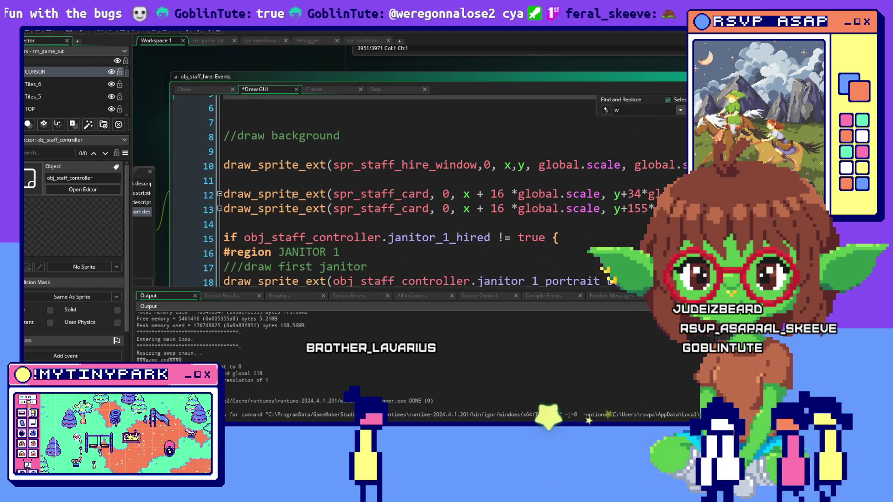
left_click(289, 228)
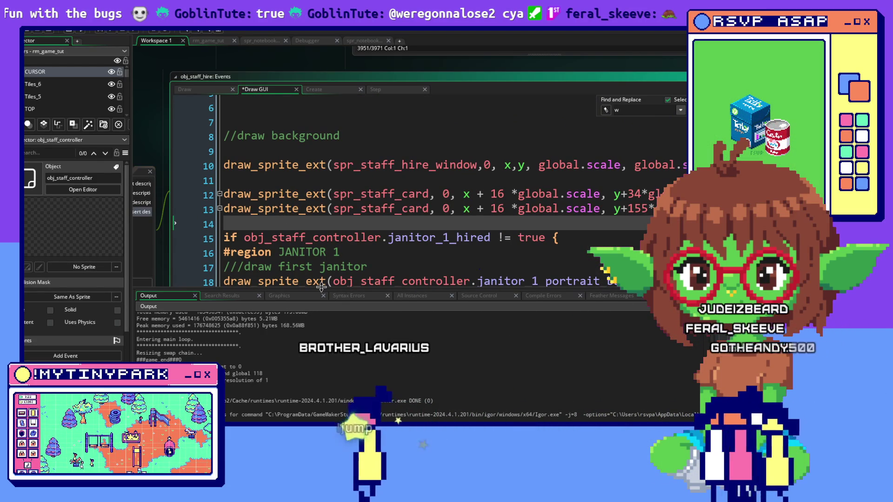
key("Return")
key("Return")
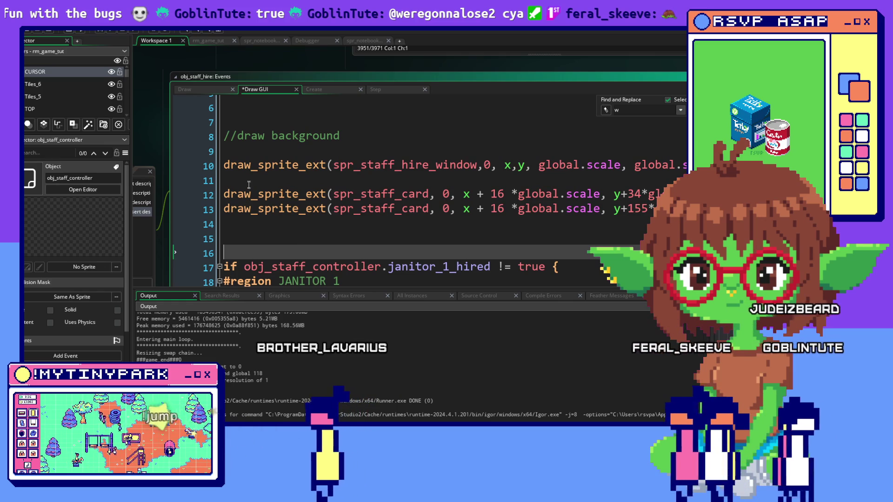
left_click(249, 186)
key("Return")
key("Return")
left_click(247, 186)
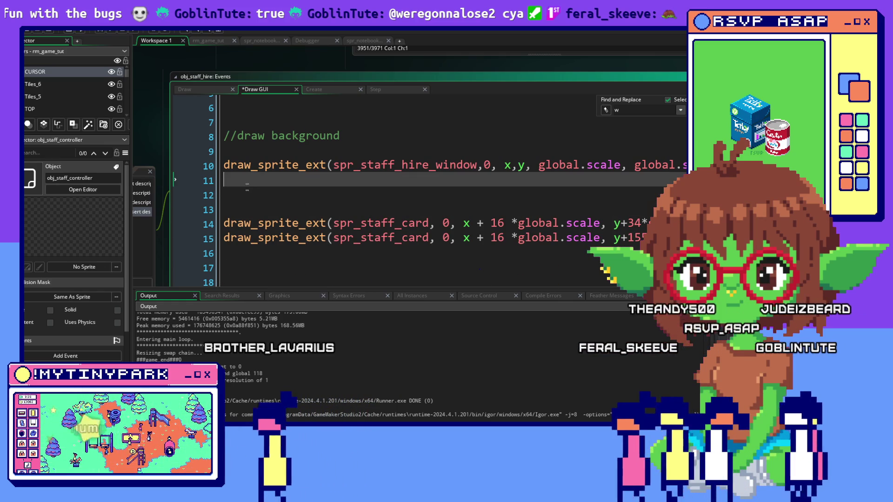
key("Down")
key("ctrl+v")
left_click(599, 217)
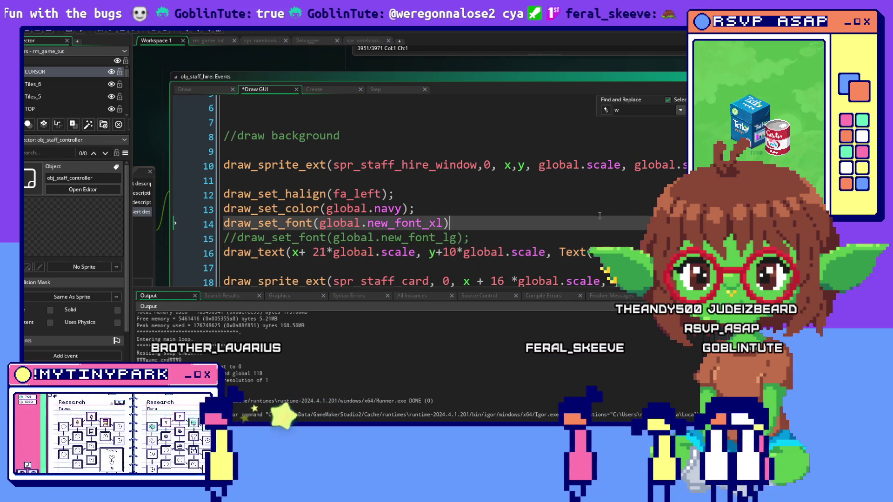
Step: Add draw_set_color(c_white) on a new line before the staff card drawing
scroll(600, 216, "down", 2)
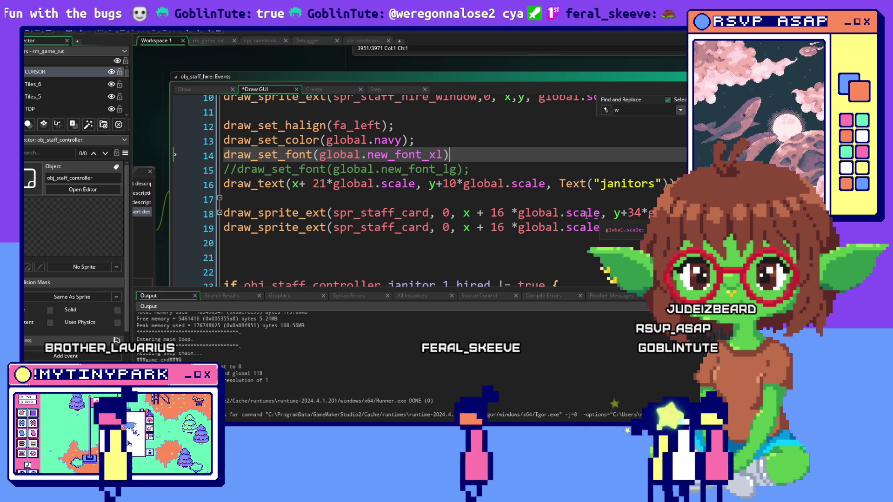
left_click(320, 203)
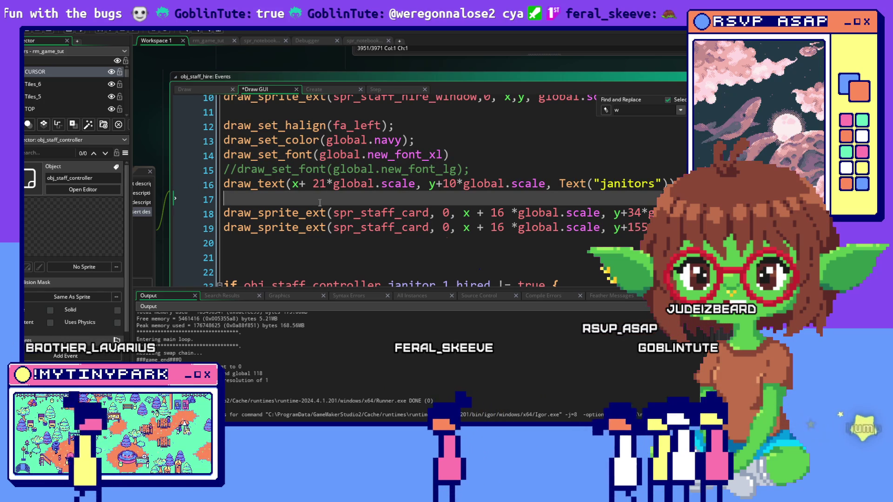
key("Return")
type("d")
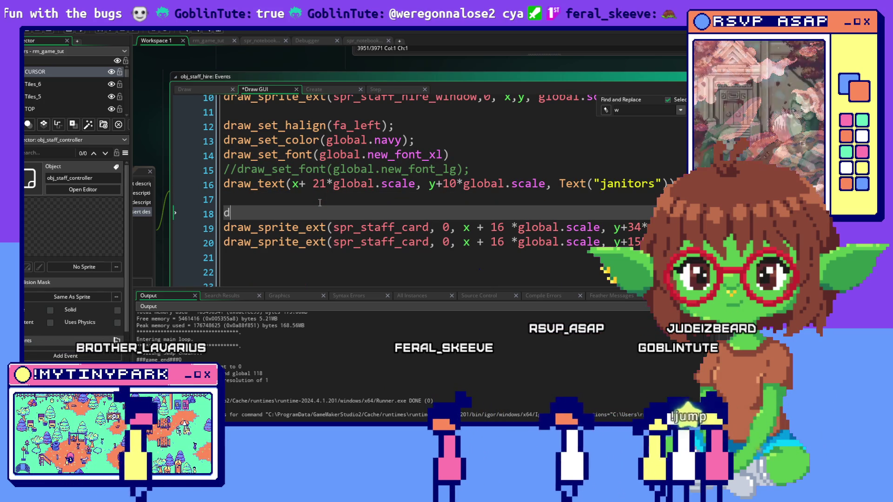
type("raw_set_color(")
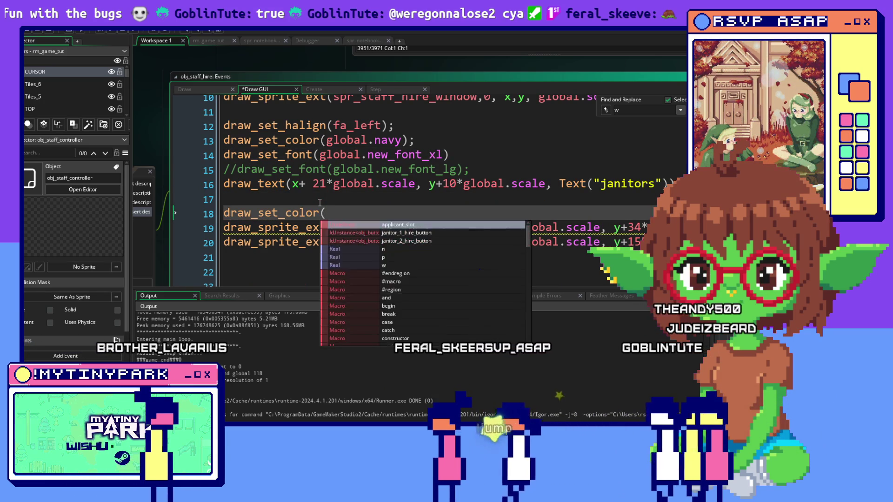
type("c_white)")
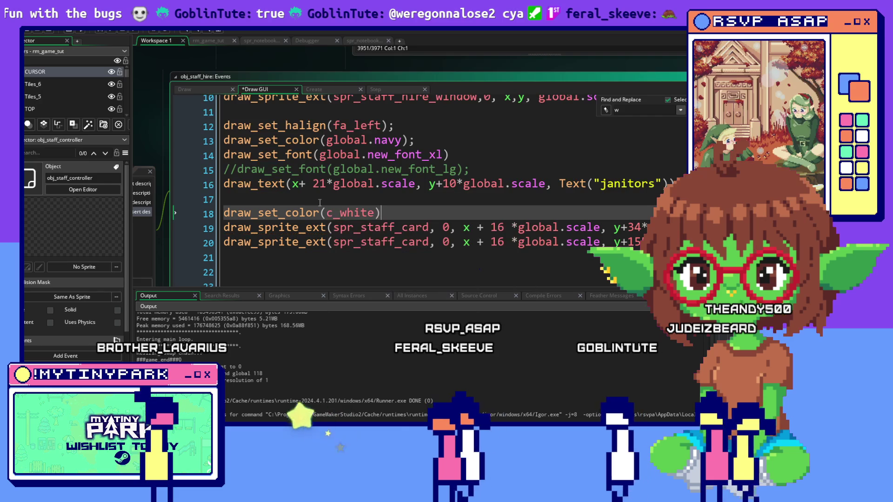
key("Return")
scroll(344, 204, "down", 2)
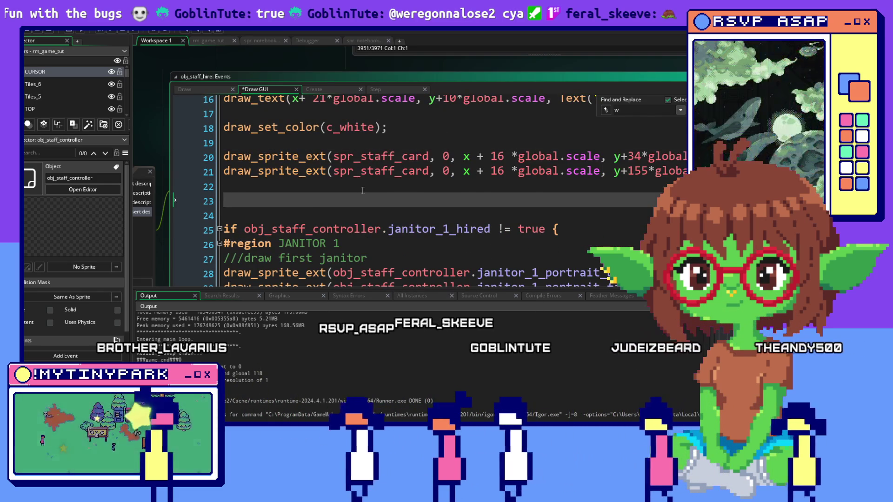
scroll(372, 202, "down", 3)
scroll(378, 200, "down", 4)
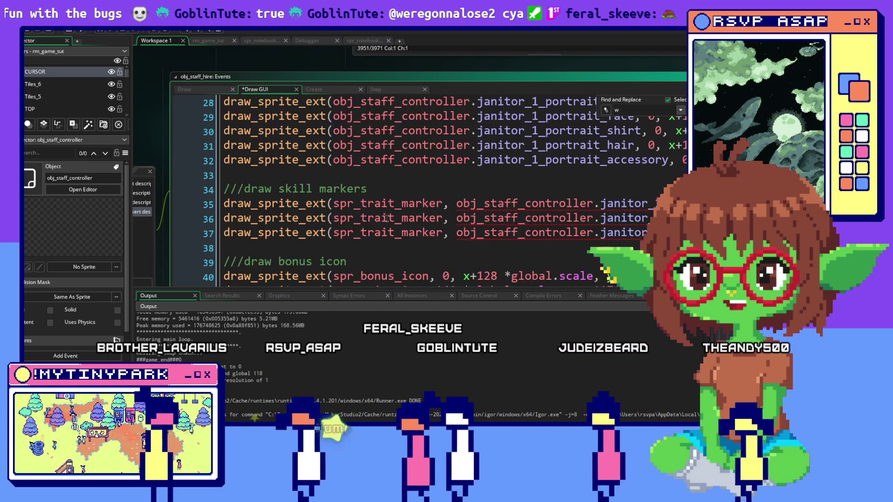
scroll(391, 239, "down", 2)
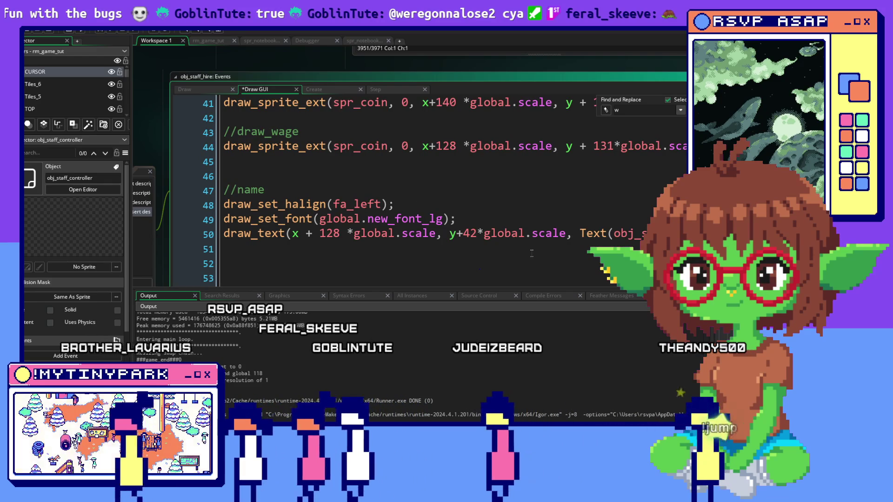
scroll(531, 254, "up", 10)
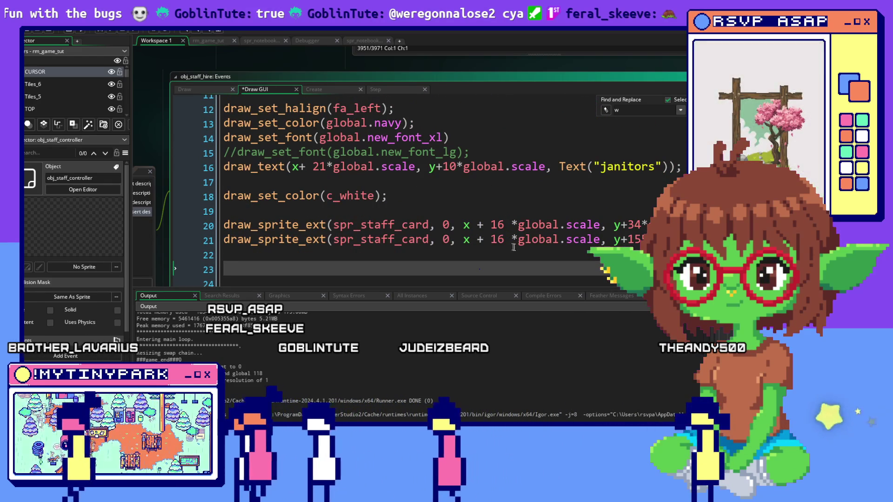
scroll(436, 161, "up", 4)
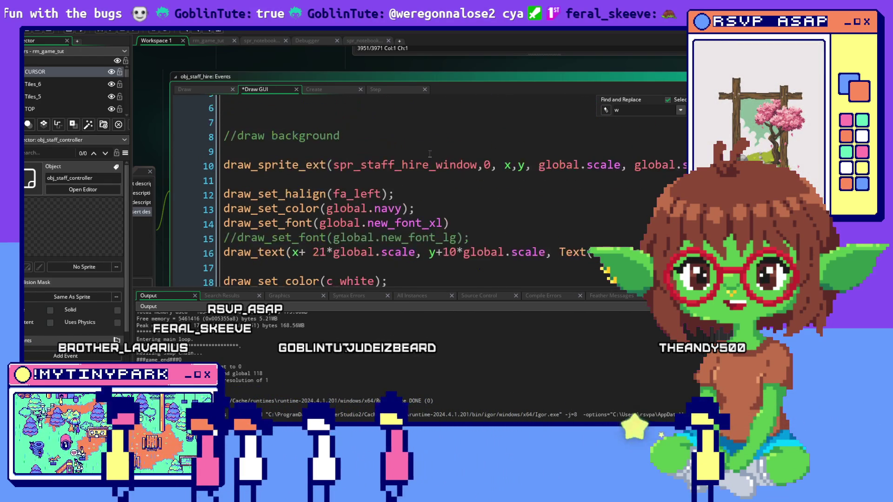
scroll(436, 161, "down", 2)
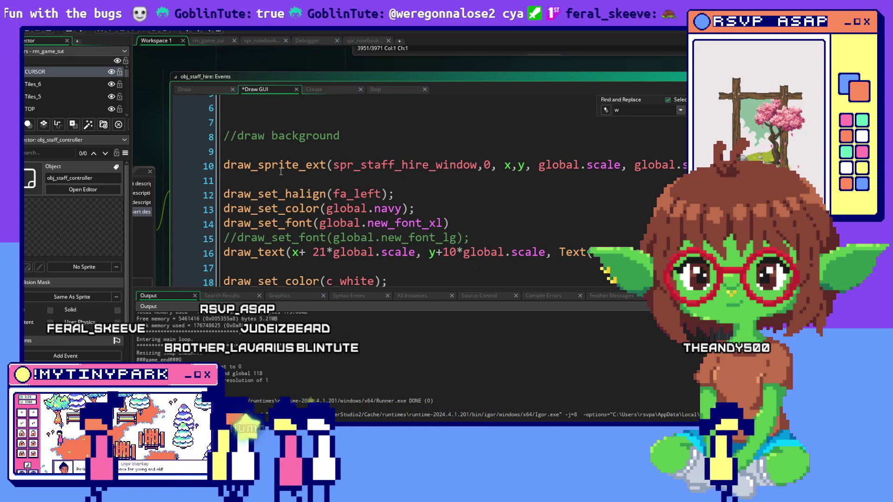
scroll(281, 172, "up", 2)
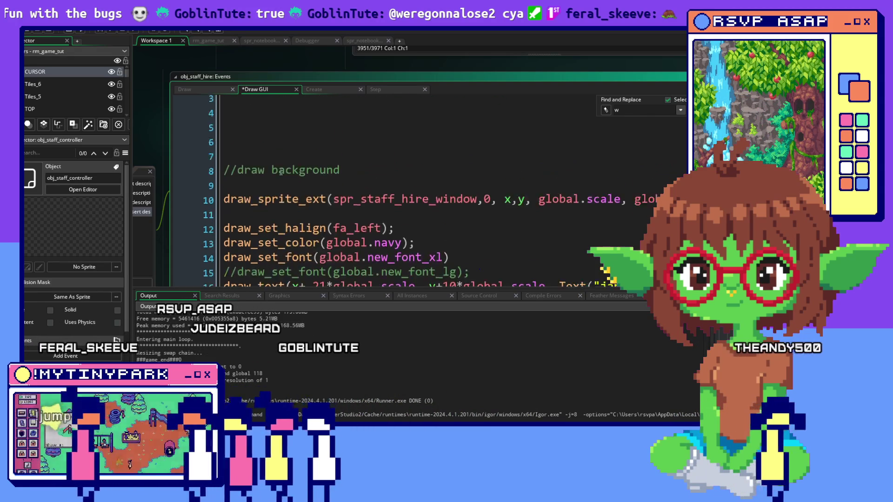
scroll(281, 171, "down", 3)
scroll(280, 172, "down", 4)
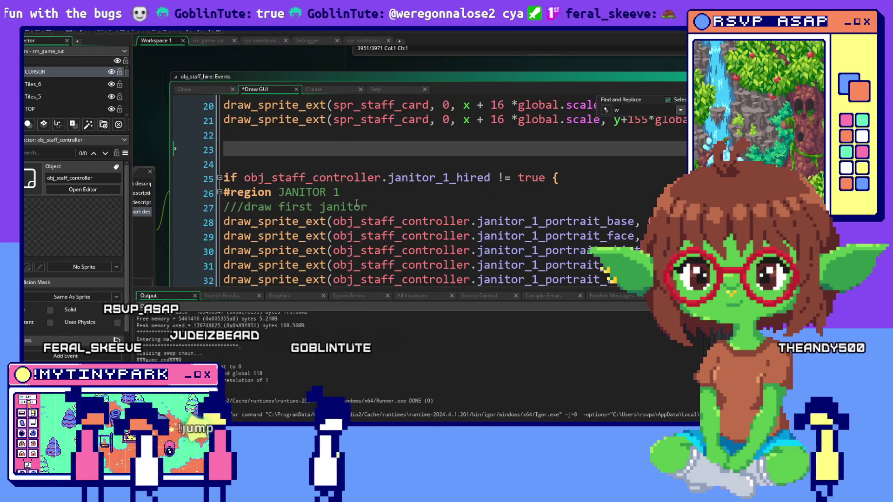
scroll(356, 203, "up", 1)
left_click_drag(225, 139, 693, 139)
Step: Comment out the first (y+34) staff card draw line
left_click(211, 142)
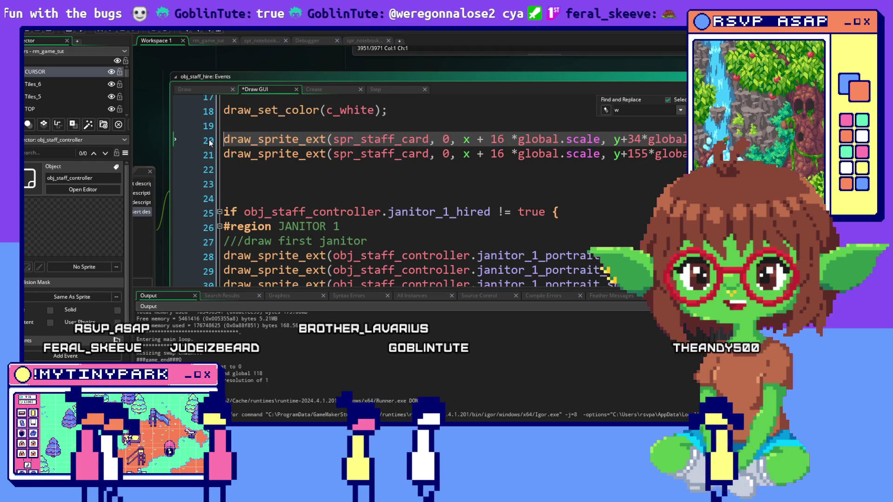
key("shift+End")
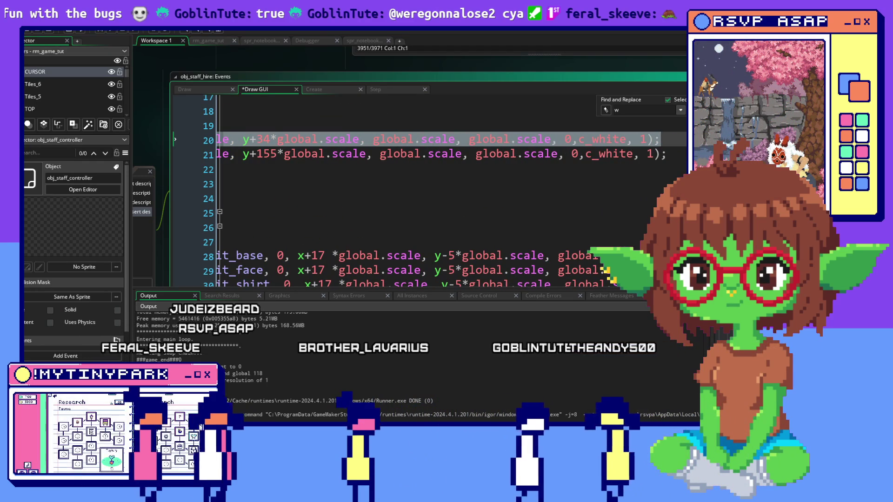
right_click(569, 135)
left_click(600, 219)
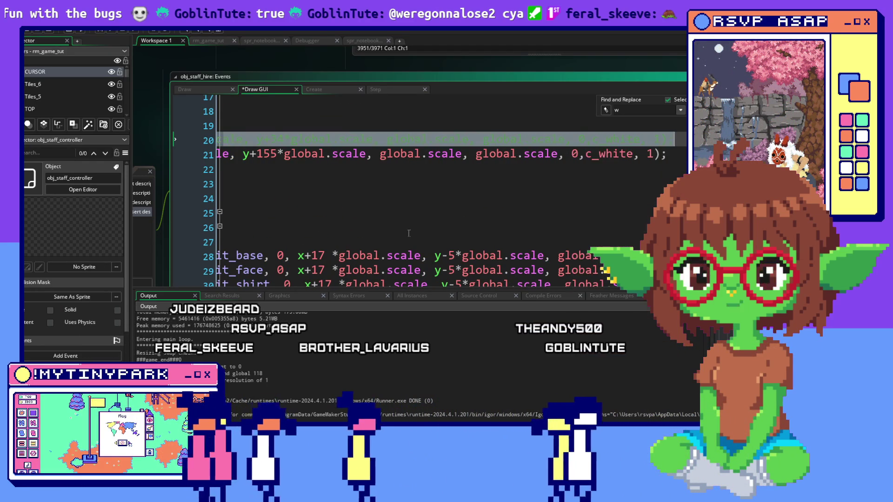
Step: Copy the staff card draw line below the first janitor comment
left_click(409, 233)
left_click(361, 241)
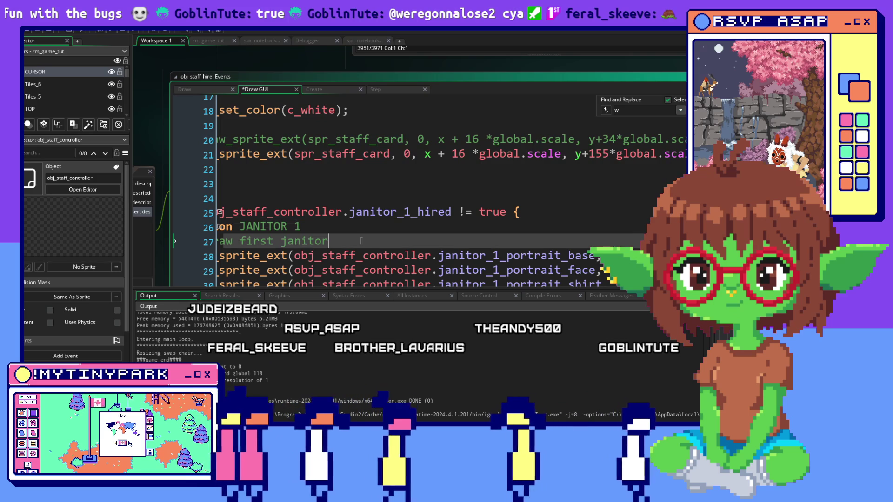
key("Home")
key("Down")
key("Down")
key("End")
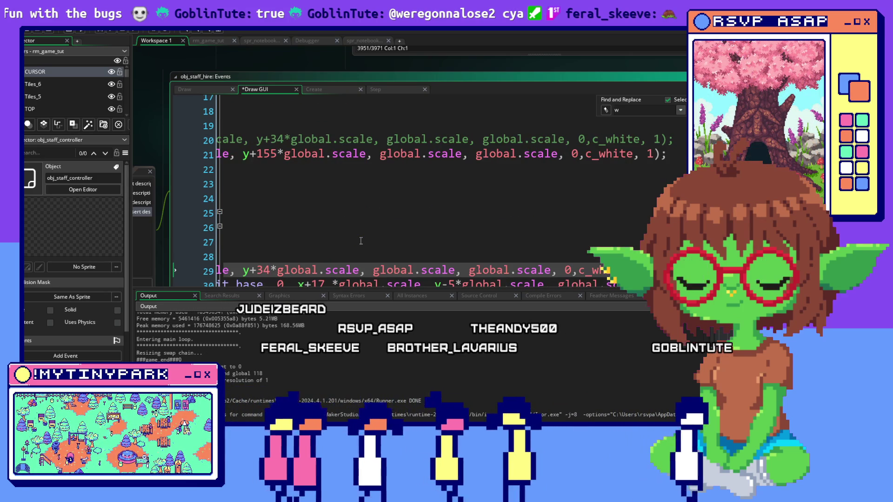
key("Right")
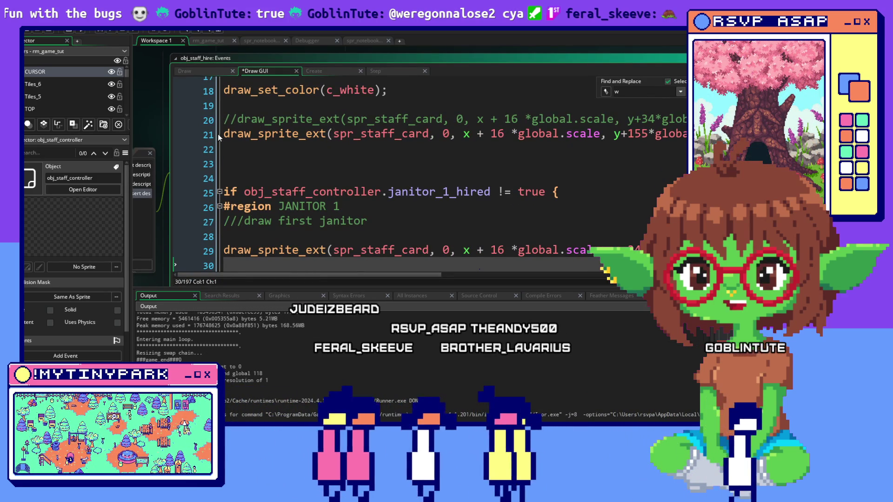
triple_click(217, 134)
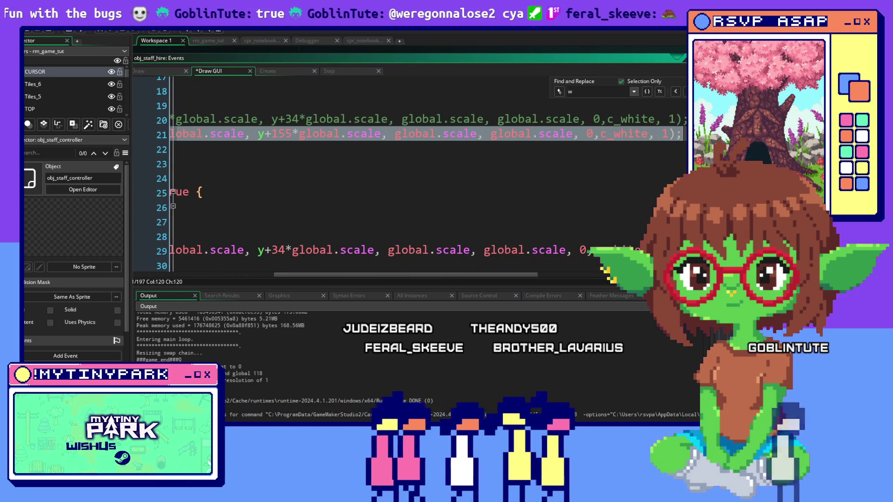
Step: Comment out the y+155 staff card line on line 21 and collapse JANITOR 1
left_click(424, 151)
right_click(535, 166)
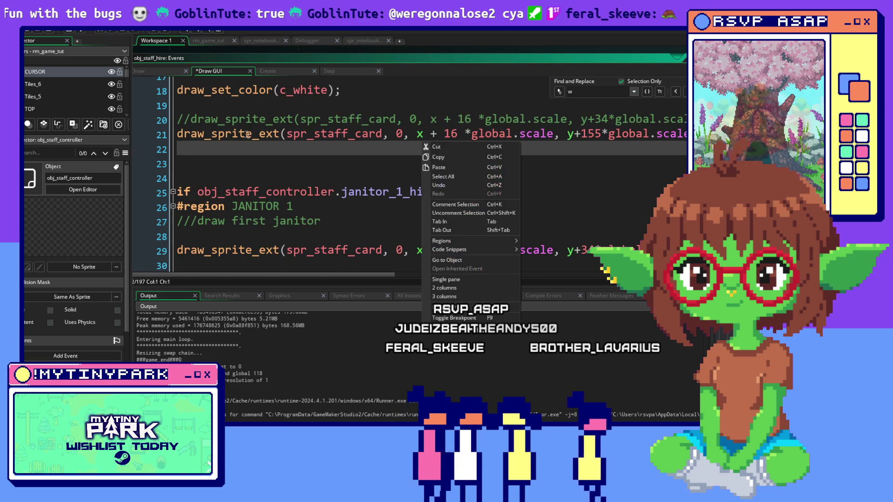
left_click(203, 133)
right_click(178, 135)
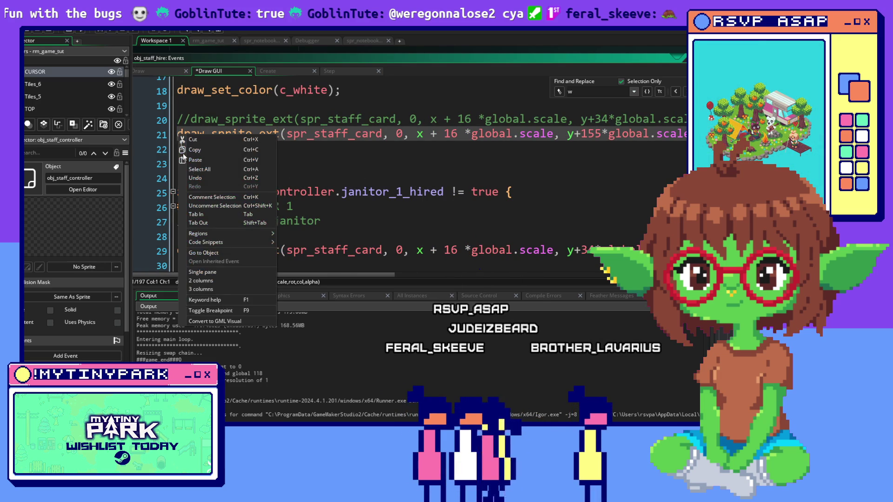
left_click(203, 197)
scroll(409, 186, "down", 2)
scroll(334, 201, "up", 1)
key("shift+Up")
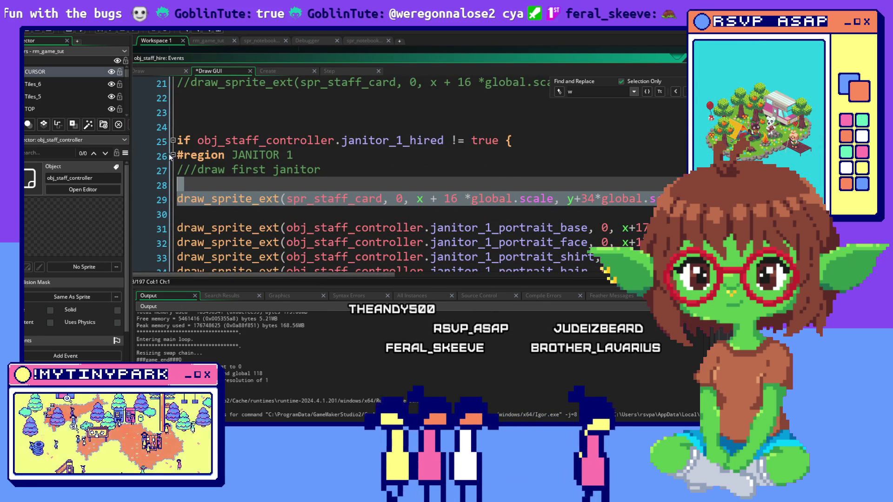
left_click(172, 155)
scroll(216, 215, "down", 2)
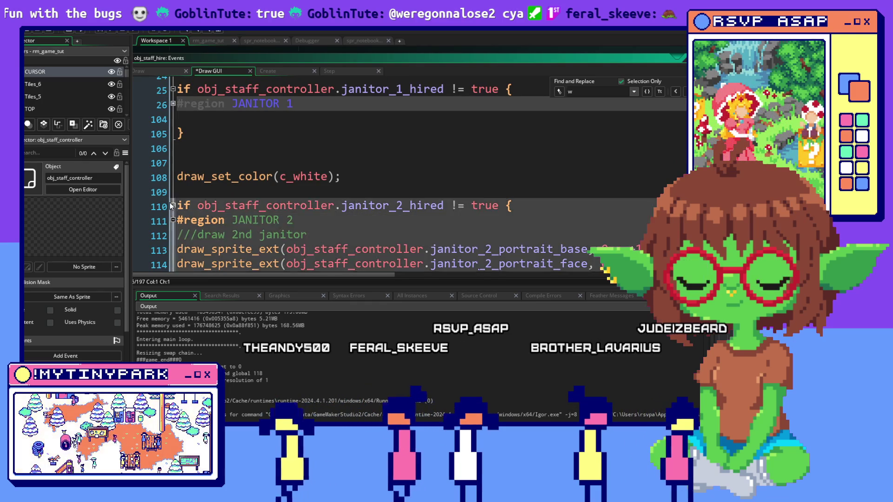
Step: Paste the y+155 draw_sprite_ext staff card line below the ///draw 2nd janitor comment
left_click(319, 232)
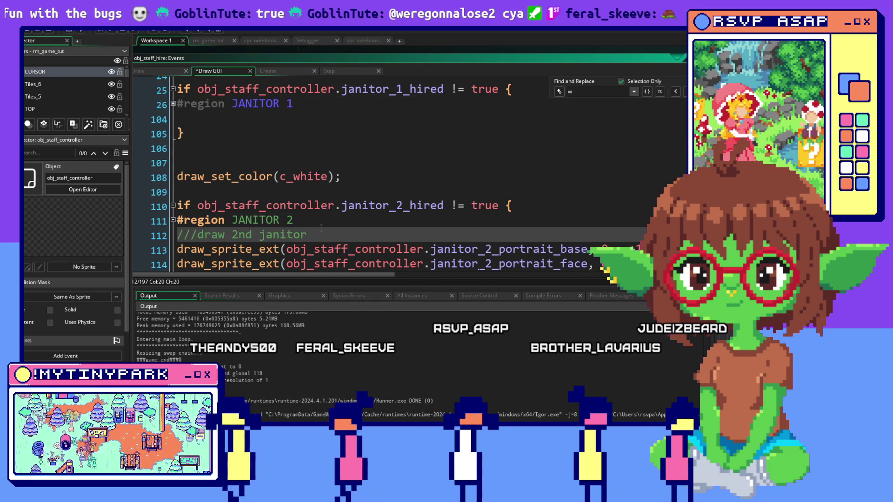
key("Return")
key("Return")
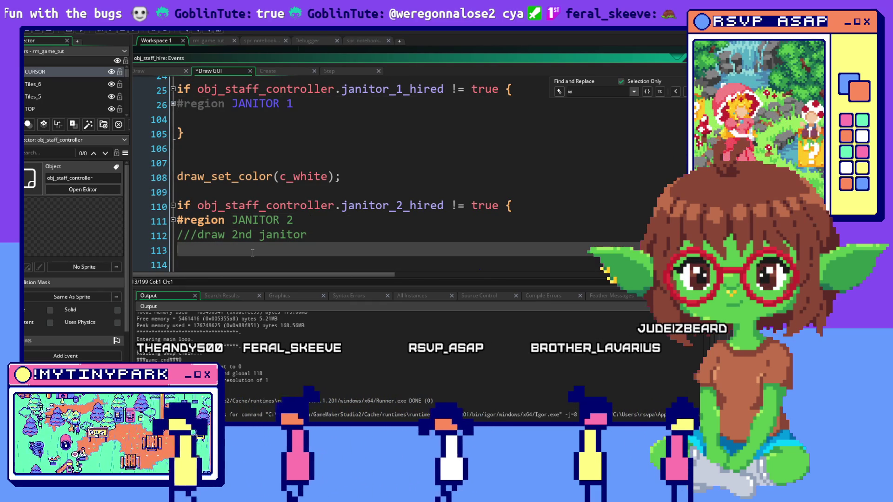
key("ctrl+v")
left_click(412, 203)
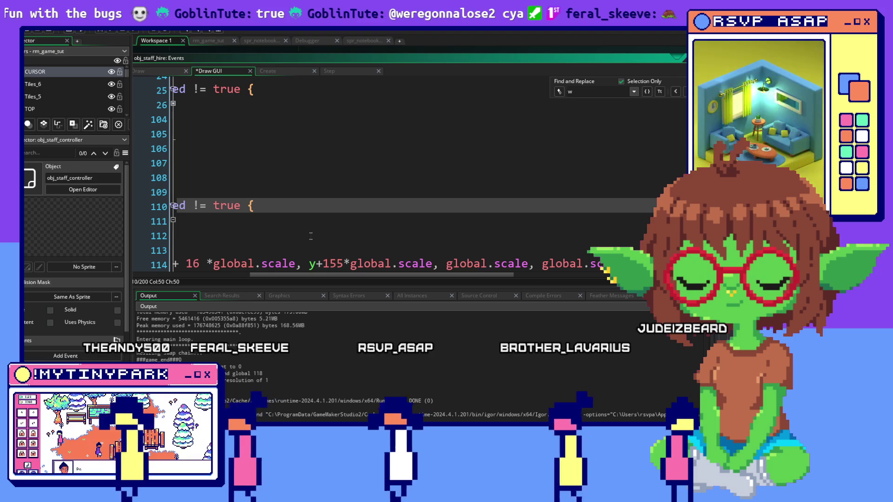
left_click_drag(305, 276, 202, 242)
scroll(202, 242, "down", 3)
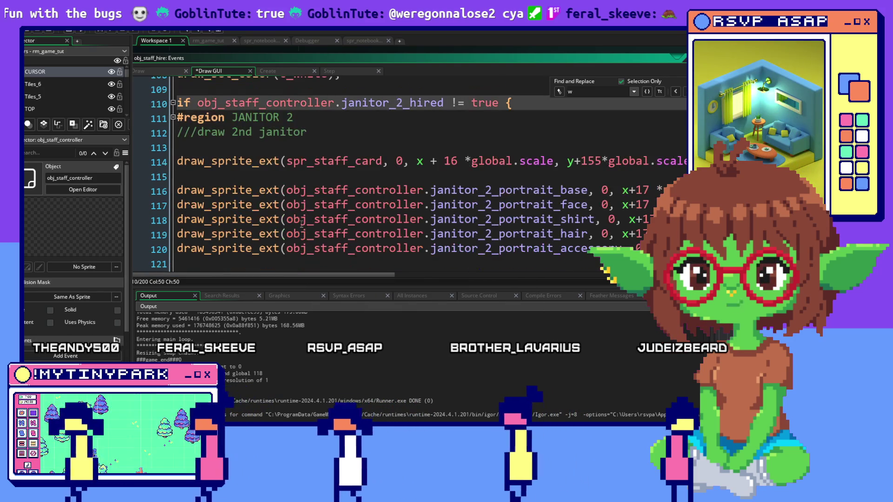
left_click(273, 132)
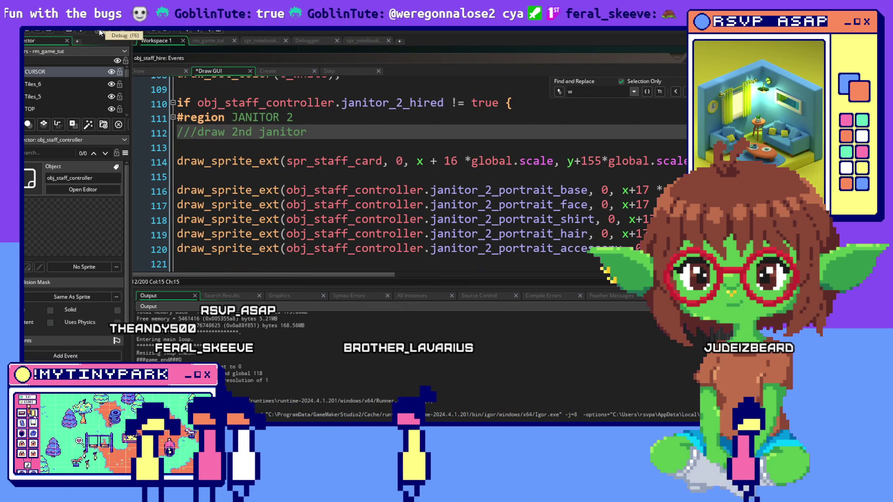
Step: Debug-run the game, close the Tool Shed card, and hire both janitors
left_click(99, 32)
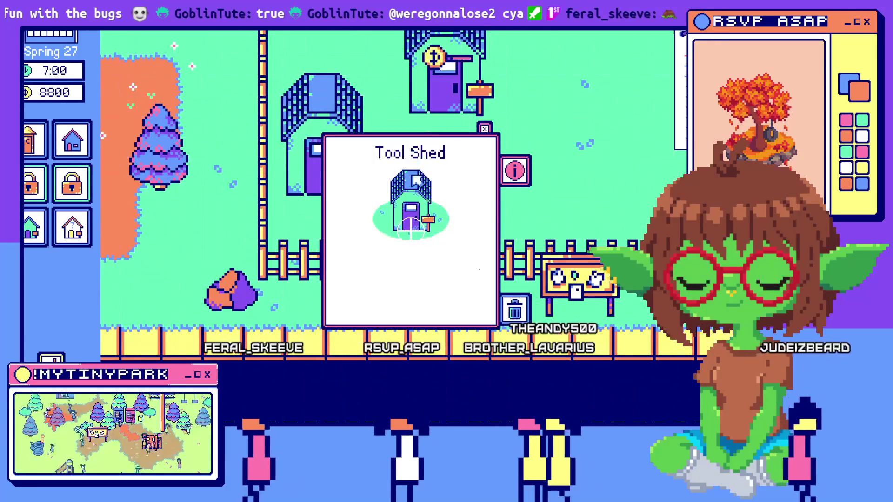
left_click(485, 129)
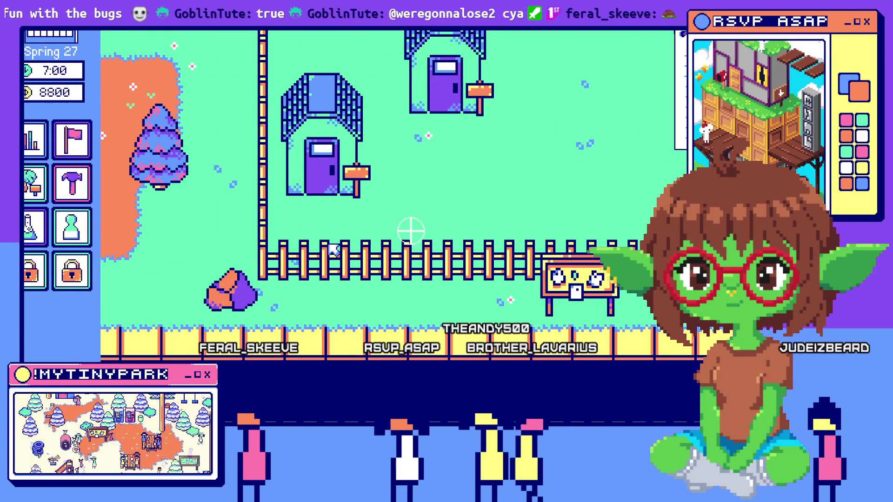
left_click(585, 238)
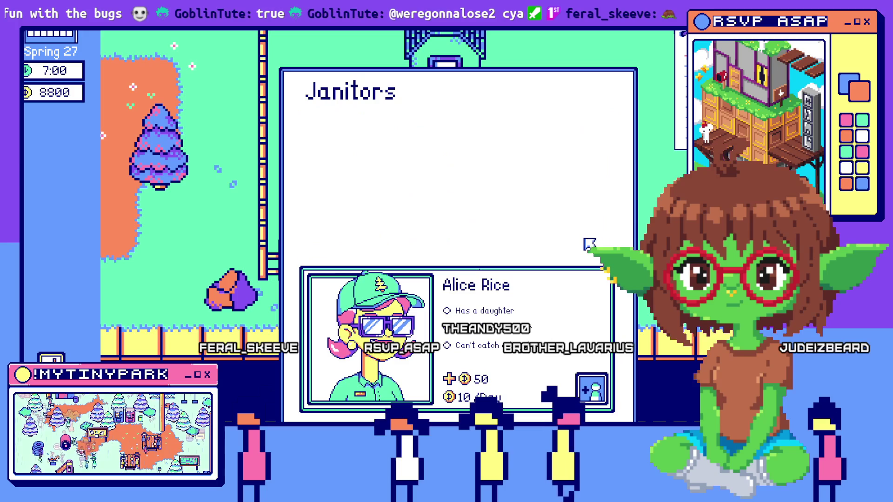
left_click(599, 375)
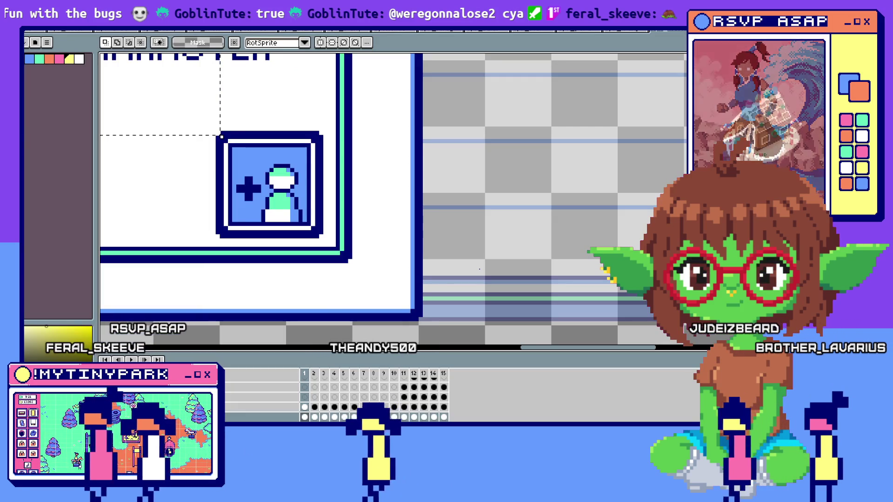
Step: Return to the obj_staff_hire code workspace and re-expand the JANITOR 1 region
scroll(598, 166, "up", 2)
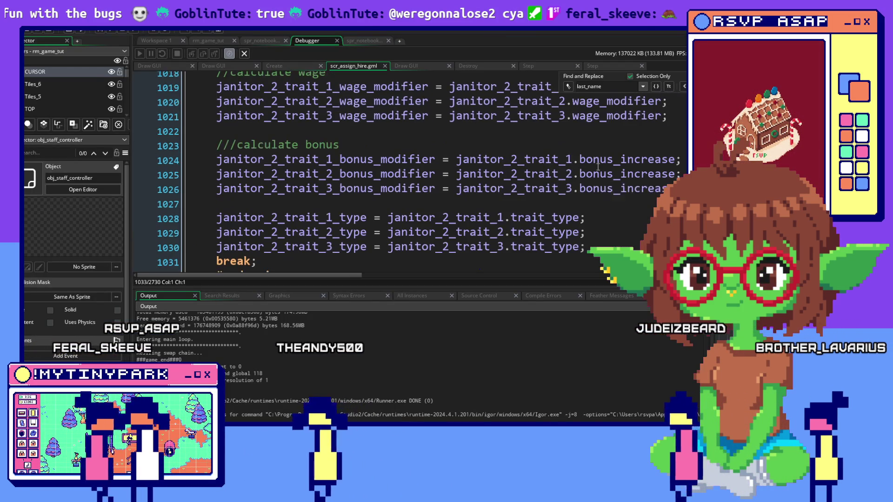
left_click(156, 40)
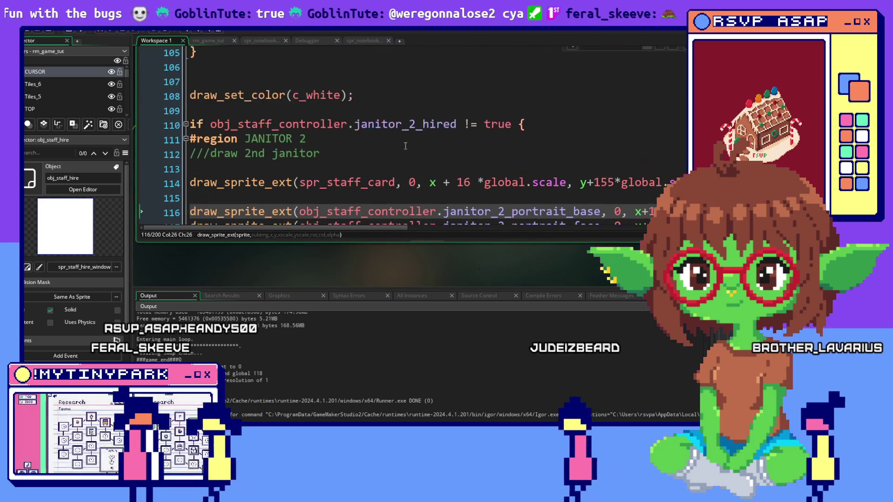
scroll(419, 148, "down", 2)
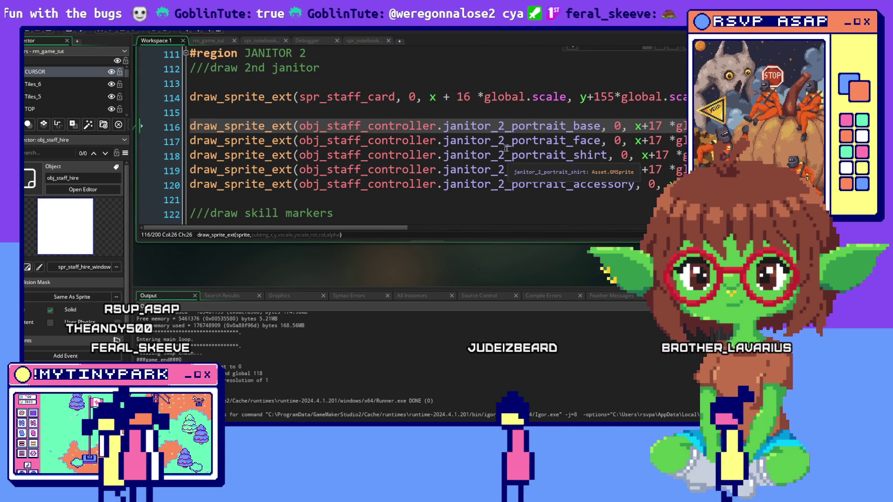
scroll(320, 153, "up", 20)
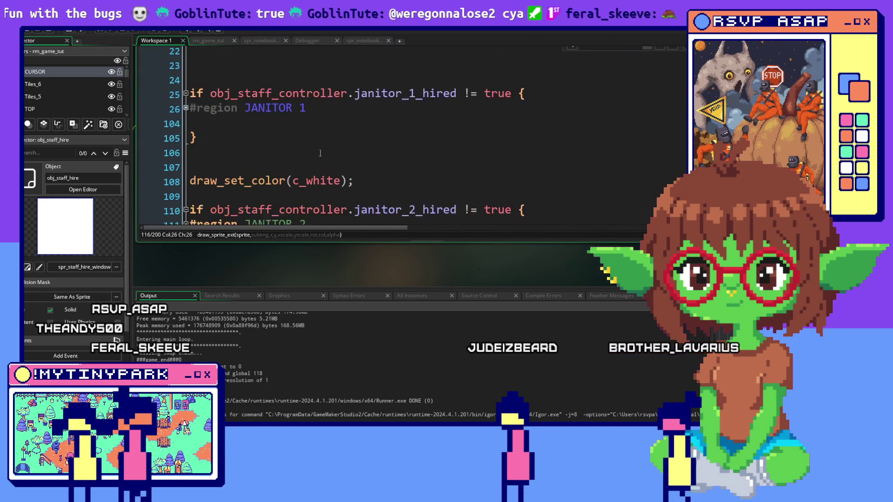
scroll(320, 153, "up", 4)
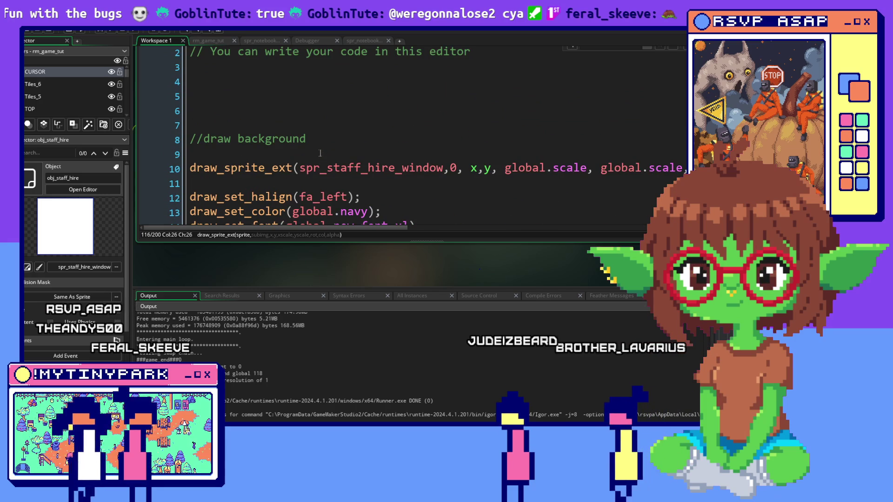
scroll(330, 165, "down", 1)
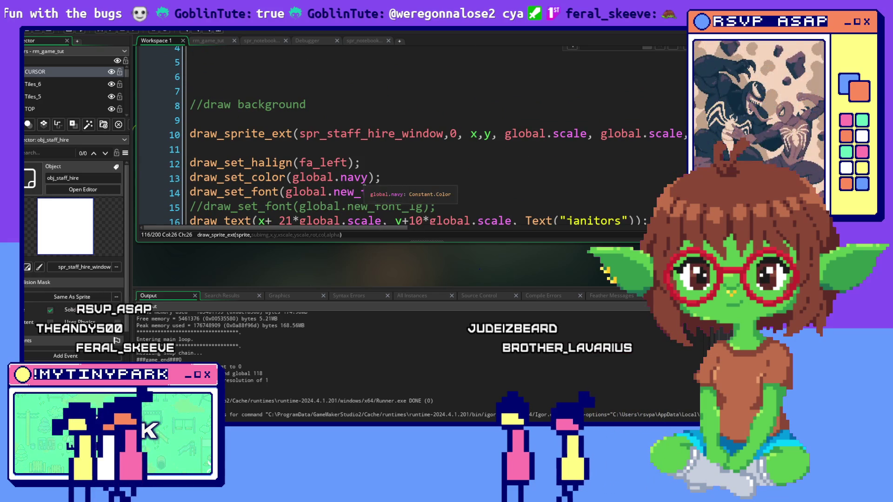
scroll(338, 177, "up", 1)
scroll(338, 177, "down", 2)
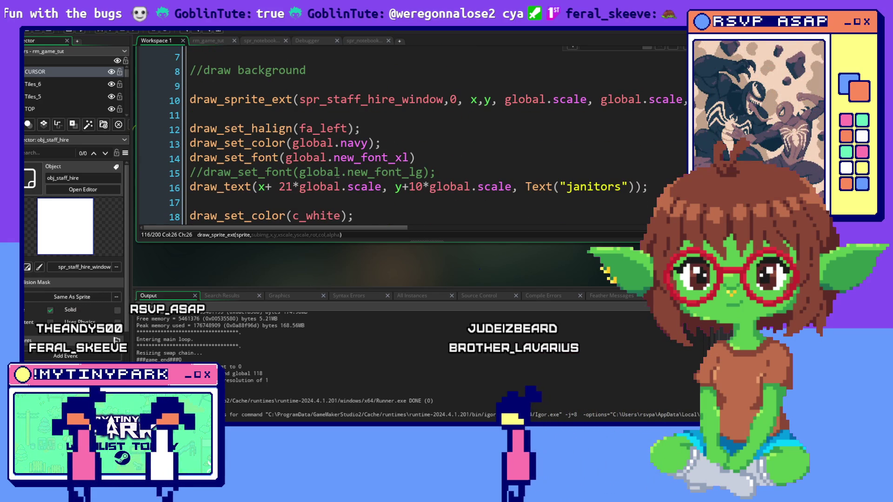
scroll(338, 174, "down", 4)
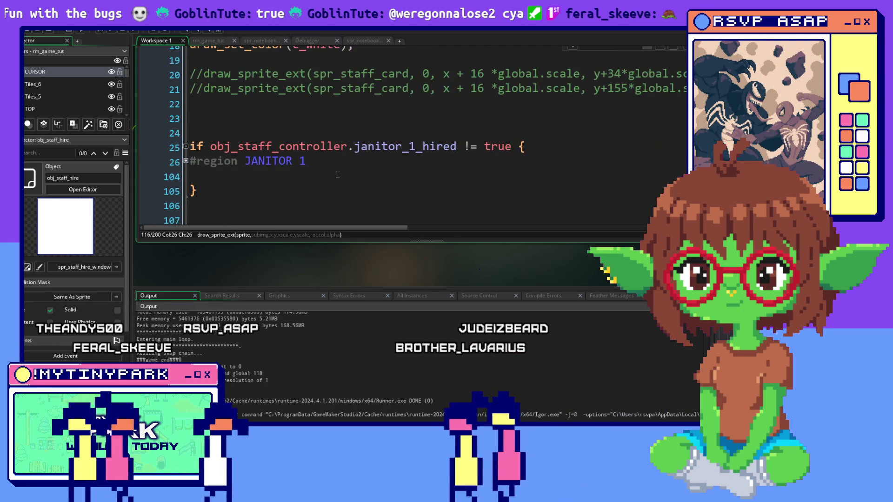
scroll(338, 175, "down", 1)
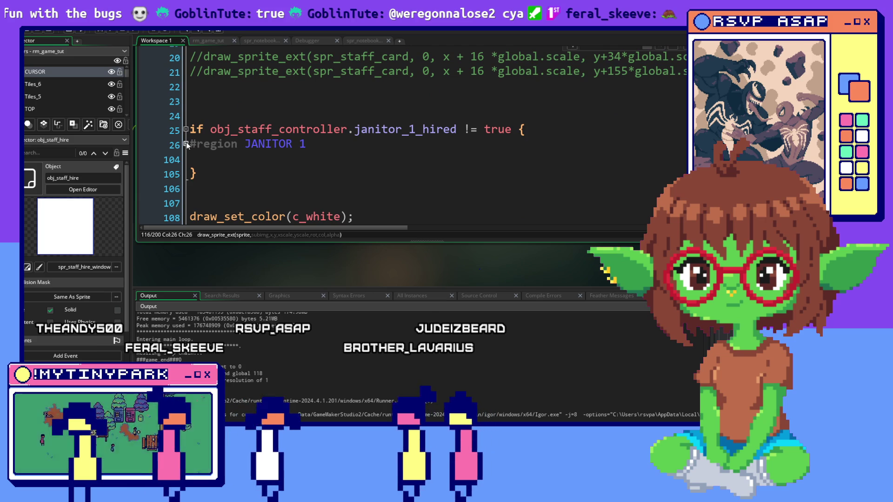
left_click(186, 143)
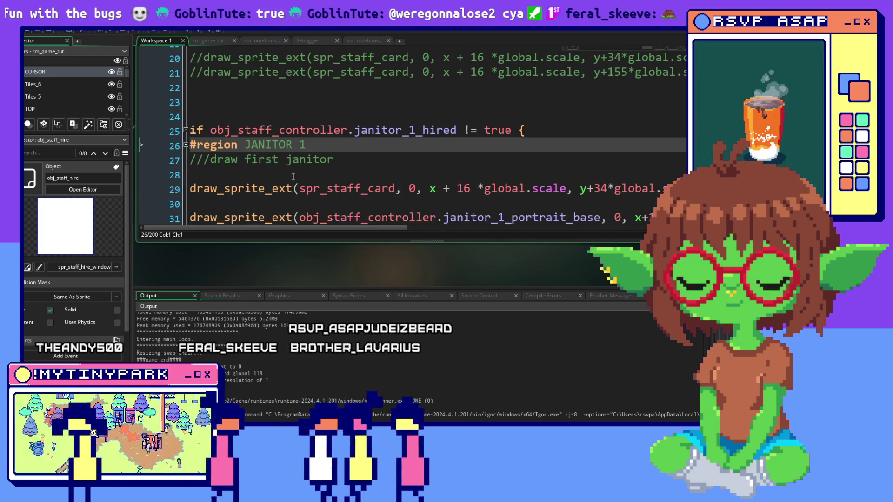
Step: Scroll through each janitor region's staff card code down to the JANITOR 2 block near line 108
scroll(293, 176, "up", 2)
scroll(293, 176, "down", 2)
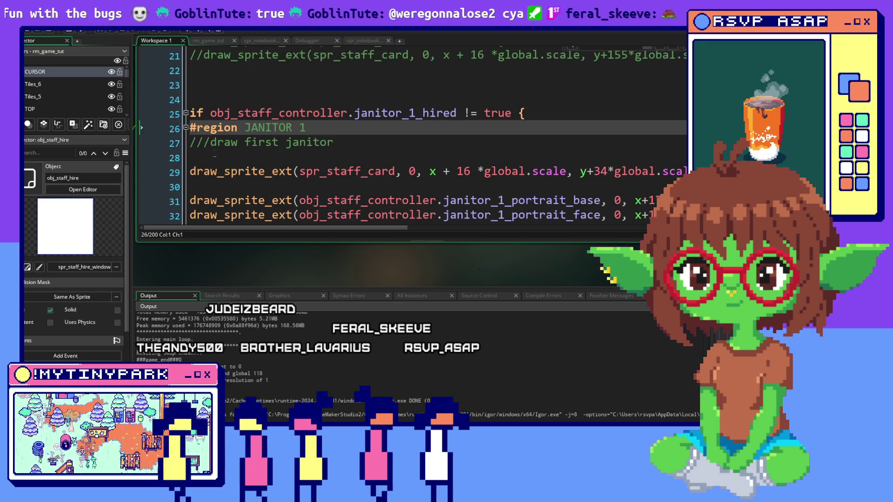
scroll(409, 140, "up", 2)
scroll(409, 139, "down", 1)
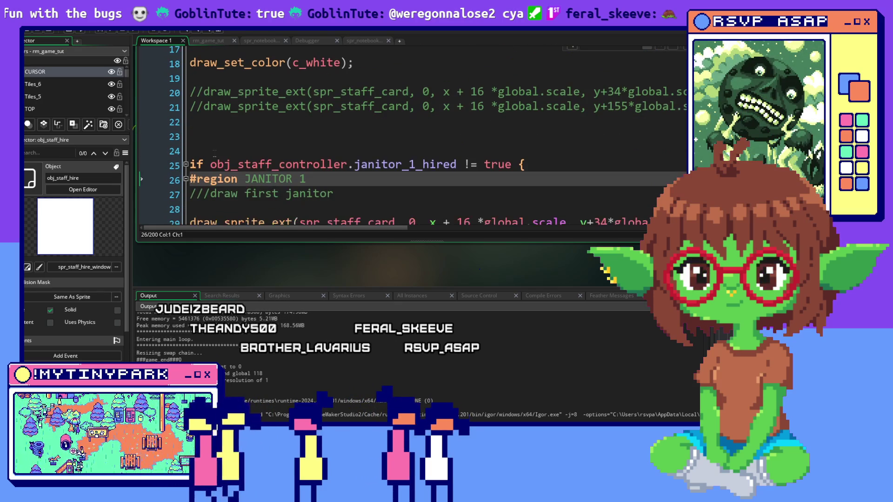
scroll(215, 151, "down", 1)
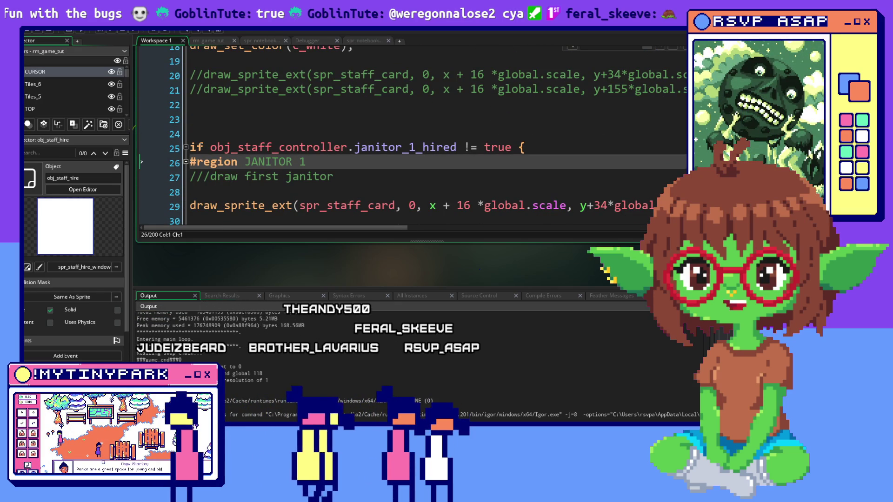
scroll(358, 124, "up", 2)
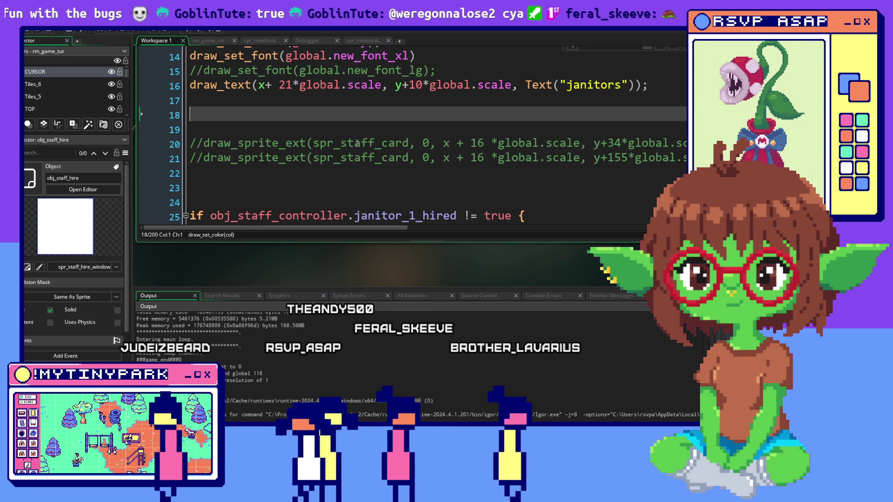
scroll(357, 143, "down", 4)
left_click(245, 154)
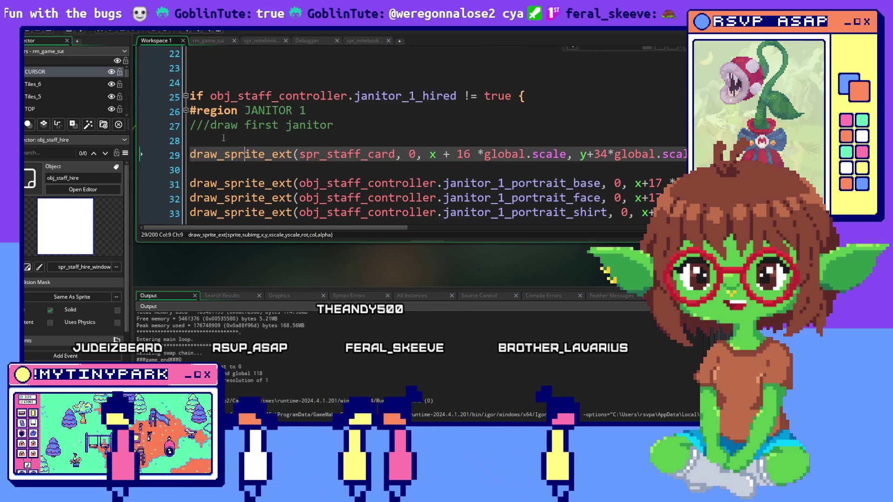
left_click(224, 138)
scroll(346, 186, "down", 10)
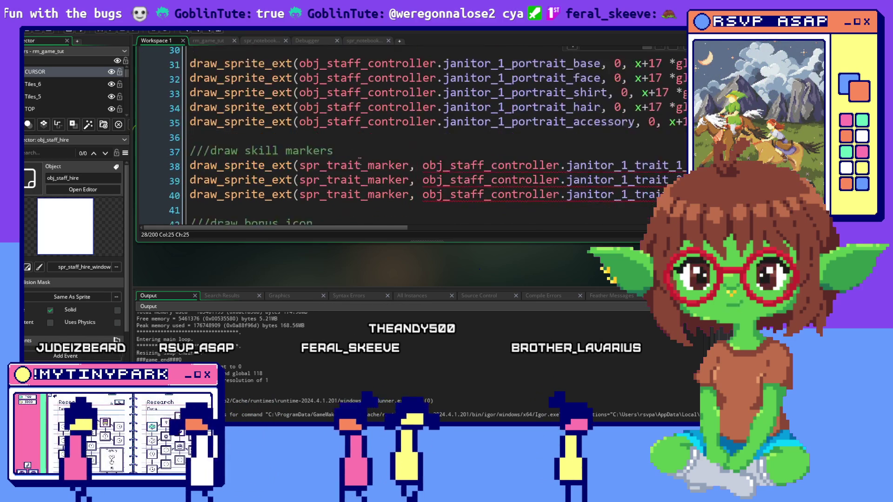
scroll(360, 160, "down", 11)
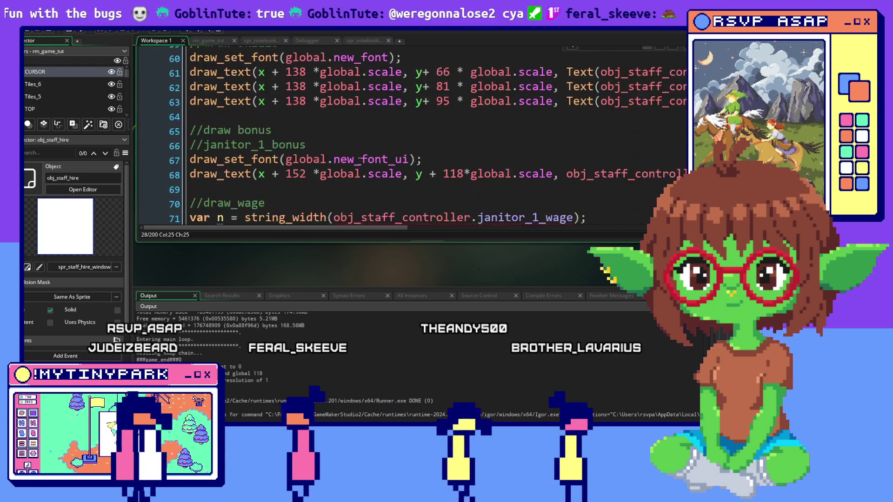
scroll(359, 159, "down", 7)
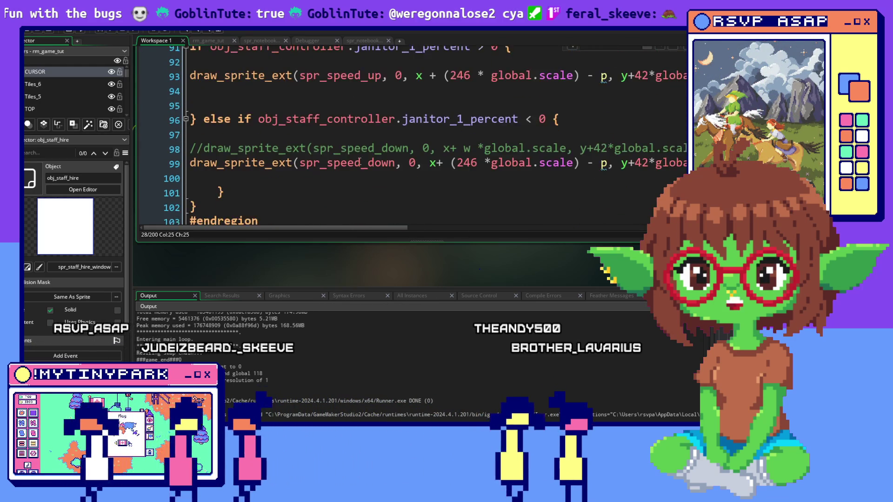
scroll(359, 160, "down", 1)
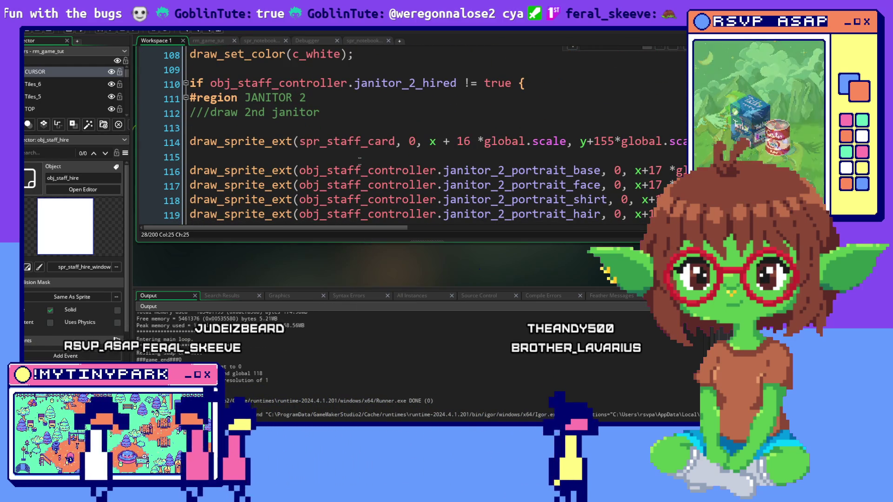
scroll(287, 140, "up", 1)
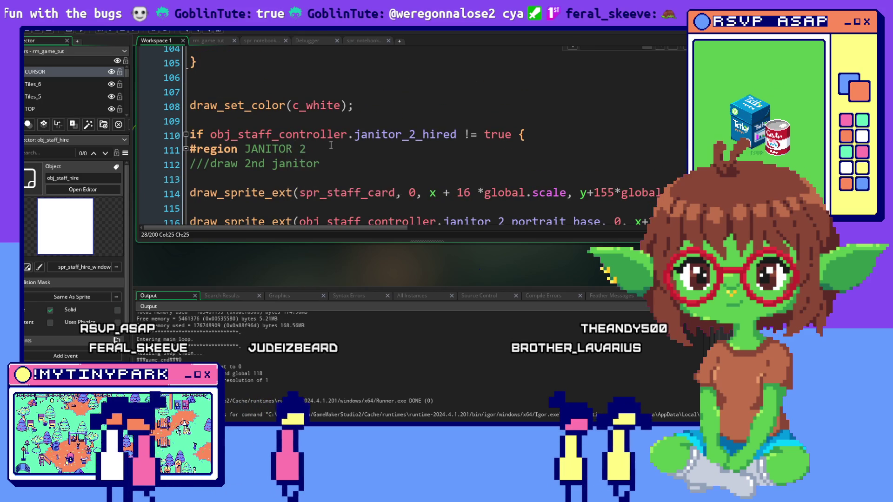
scroll(331, 146, "up", 2)
scroll(331, 145, "down", 2)
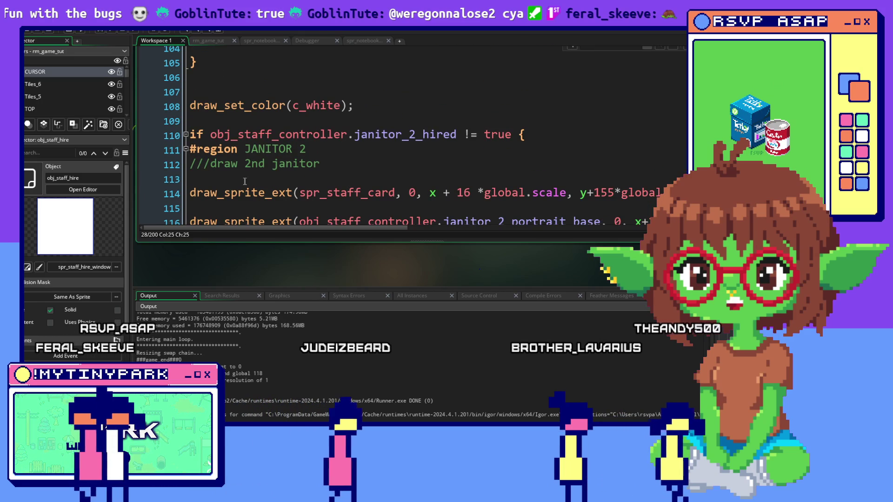
Step: Move draw_set_color(c_white) from line 108 to under the ///draw 2nd janitor comment
left_click(245, 181)
type("draw_set_color(c_white);")
left_click_drag(354, 105, 130, 99)
key("BackSpace")
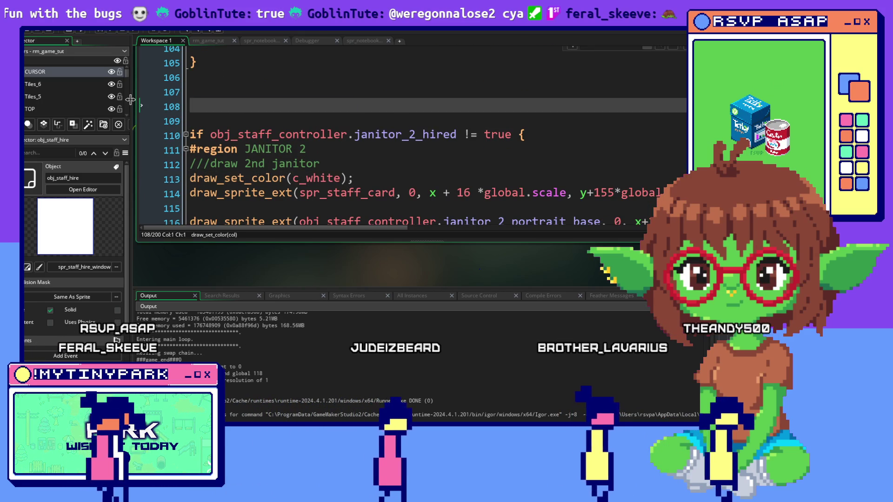
Step: Start a new line below the //name comment
scroll(382, 148, "down", 2)
scroll(382, 148, "up", 5)
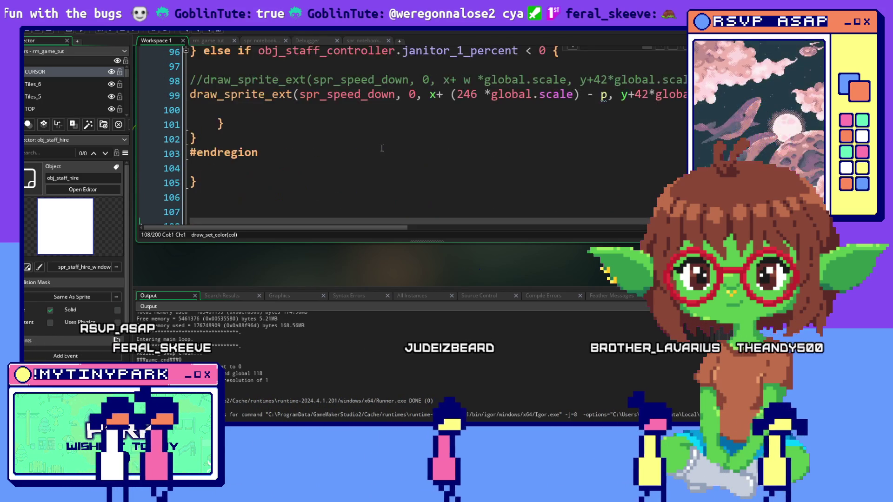
scroll(382, 148, "up", 18)
scroll(381, 148, "up", 12)
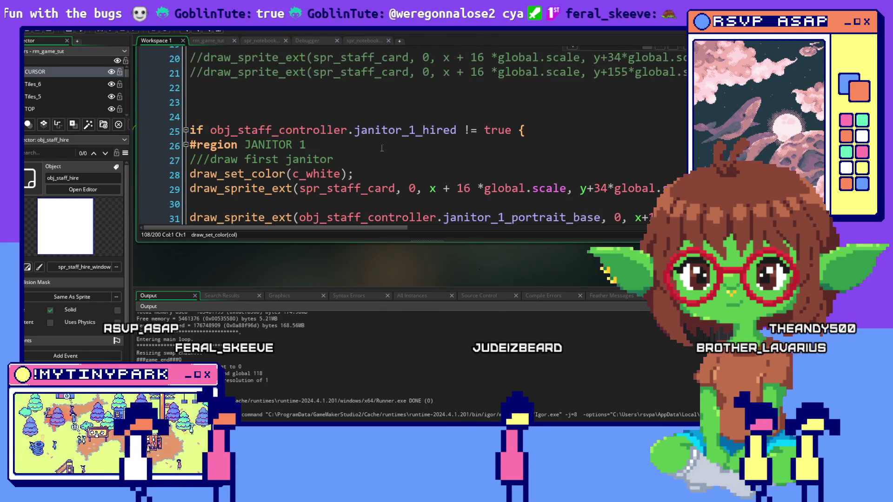
scroll(382, 148, "down", 1)
scroll(382, 148, "down", 9)
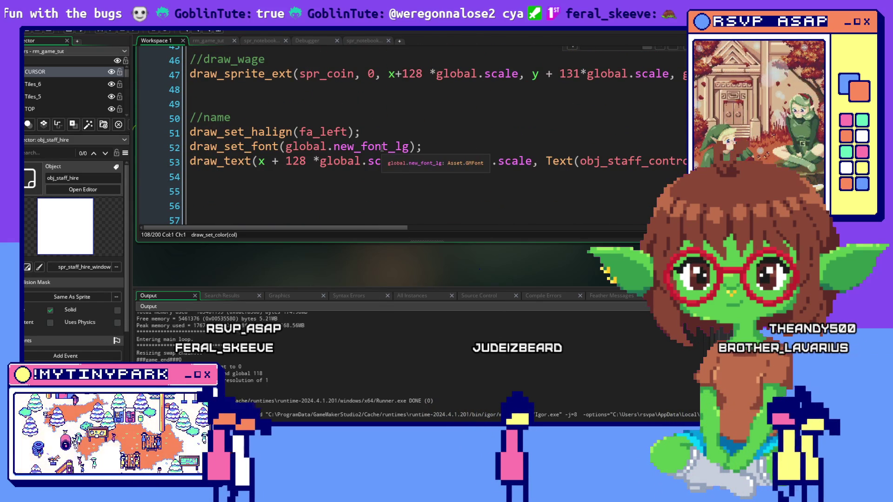
scroll(382, 148, "up", 1)
scroll(382, 148, "down", 1)
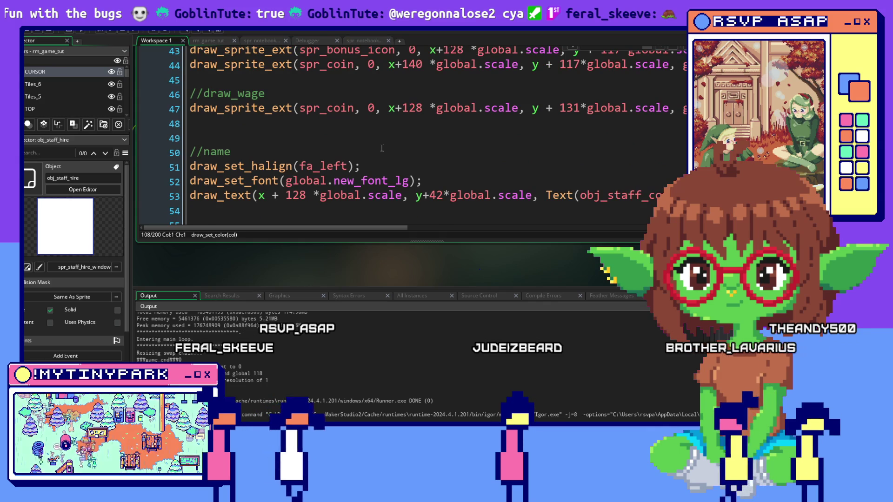
left_click(307, 153)
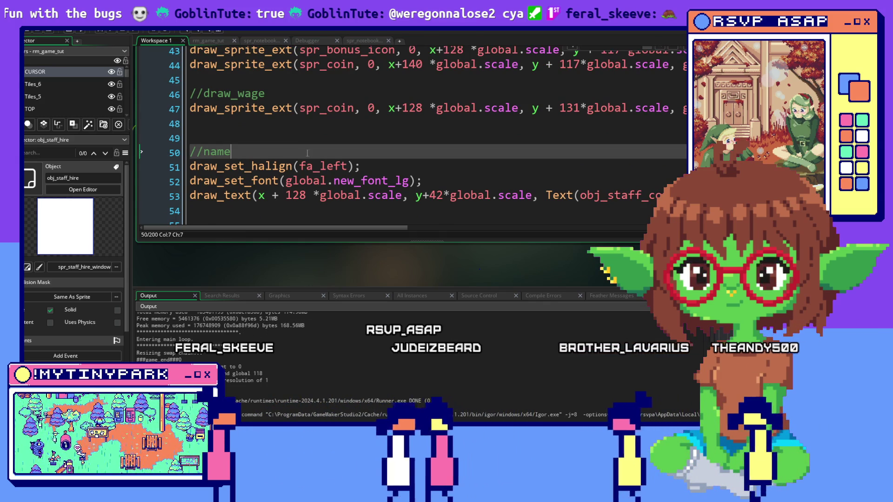
key("Return")
Step: Add draw_set_color(global.navy); under the //name comment so janitor names draw in navy
type("draw_set")
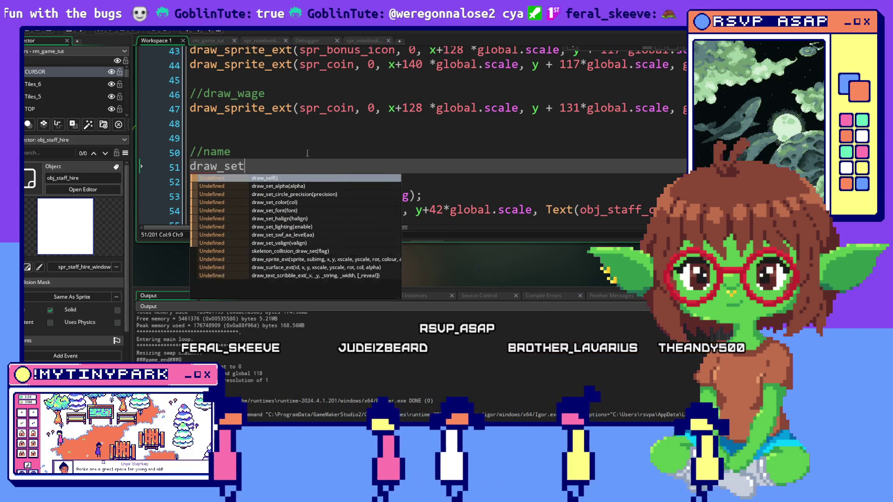
type("_color(")
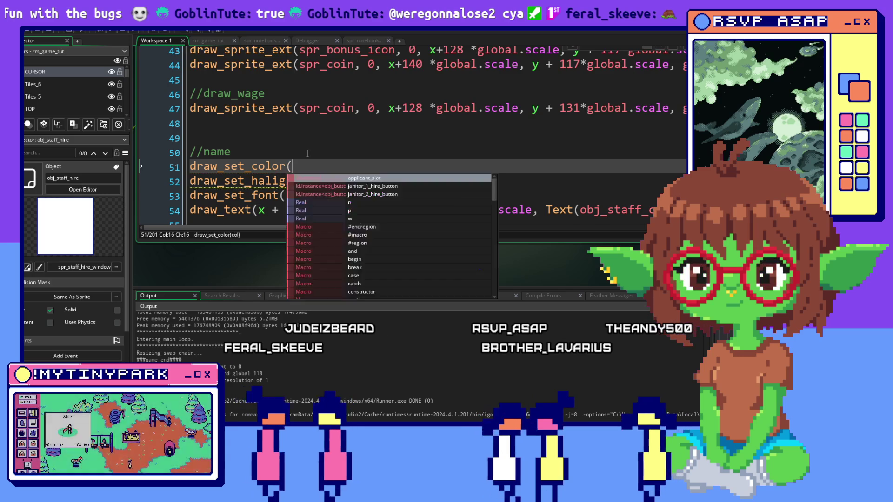
type("global.nac")
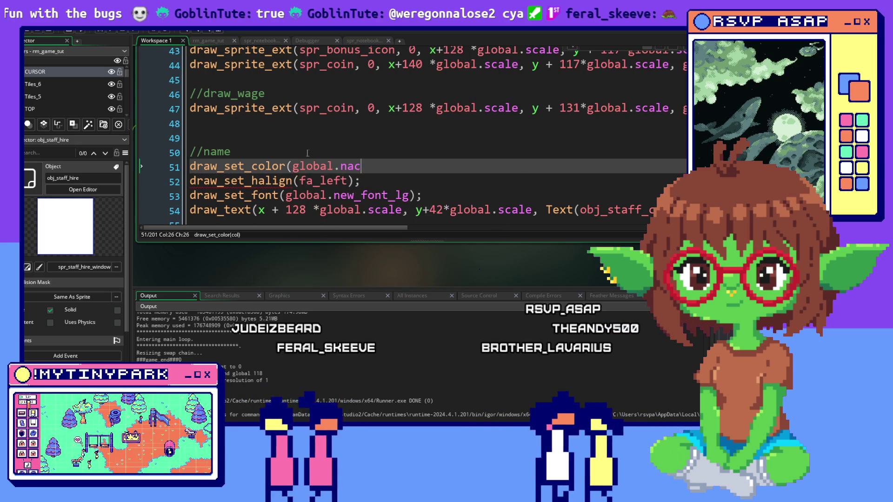
key("BackSpace")
type("vy")
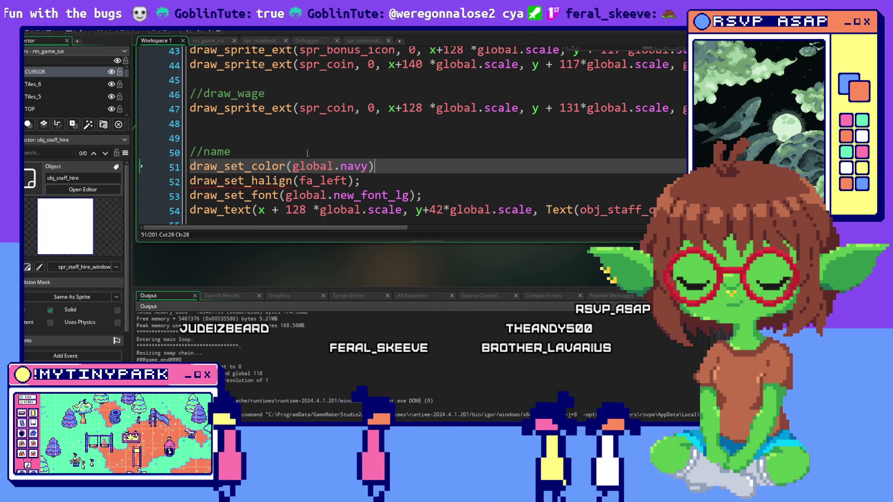
left_click(308, 153)
Step: Delete the empty lines left after the name-drawing code
scroll(321, 163, "down", 4)
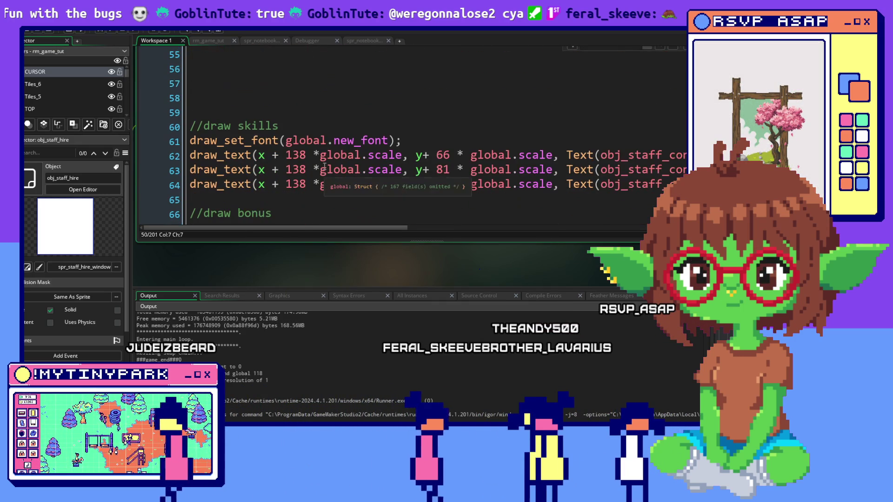
scroll(398, 132, "down", 1)
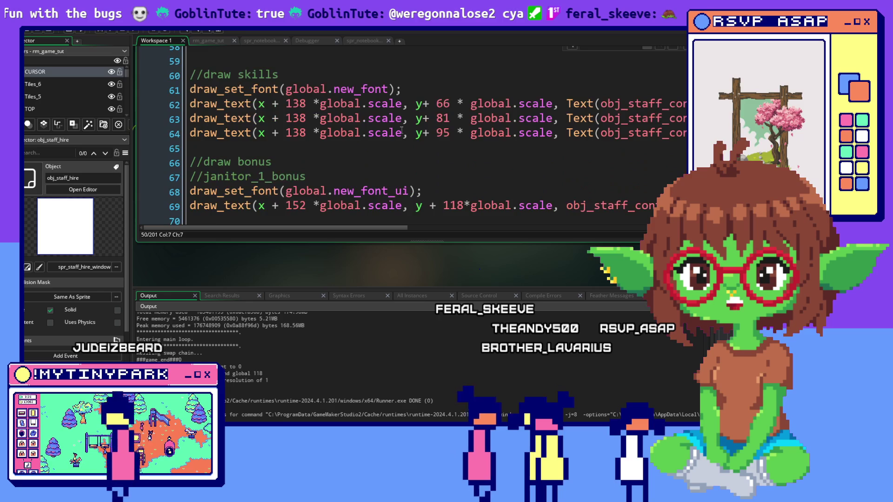
scroll(269, 142, "up", 3)
mouse_move(269, 142)
left_mouse_down()
mouse_move(354, 211)
mouse_move(385, 184)
left_mouse_up()
key("BackSpace")
scroll(411, 161, "up", 1)
left_click(224, 185)
key("BackSpace")
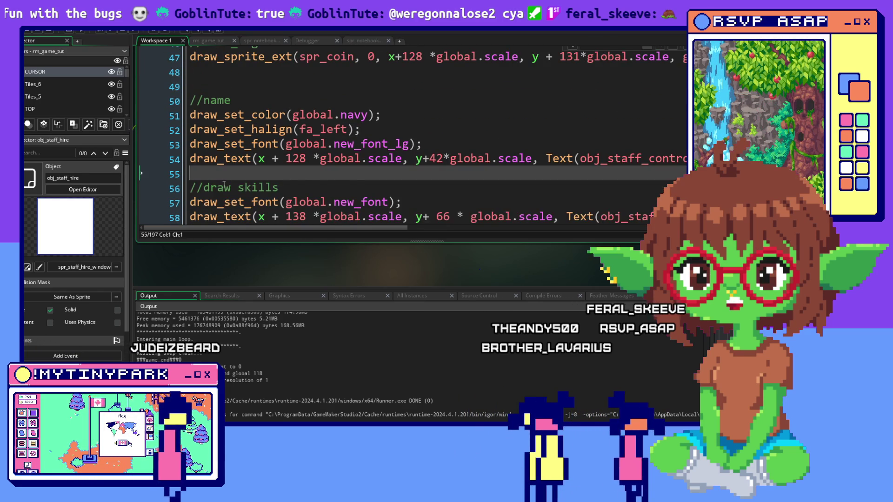
Step: Remove the blank line above //name and start a debug build of the project
scroll(224, 185, "up", 2)
left_click(272, 142)
key("BackSpace")
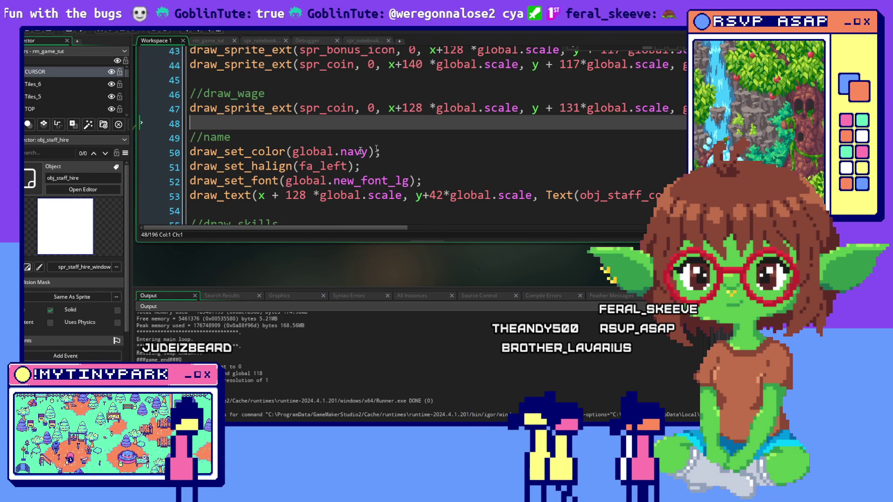
left_click(361, 90)
scroll(361, 90, "up", 2)
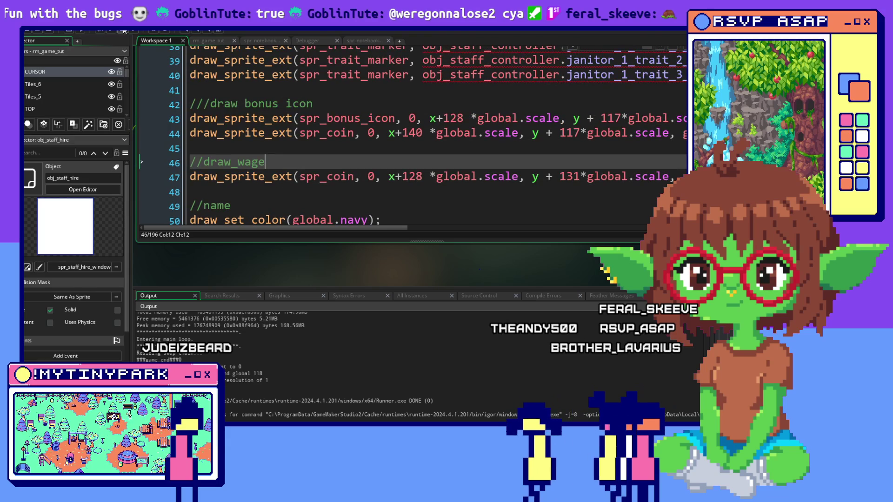
left_click(99, 32)
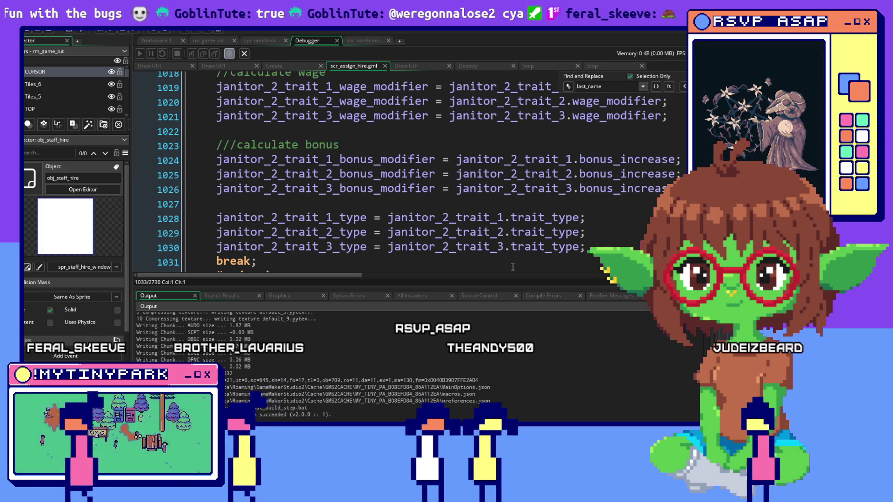
Step: Switch to another open window with Alt+Tab while the debug build runs
key("alt+Tab")
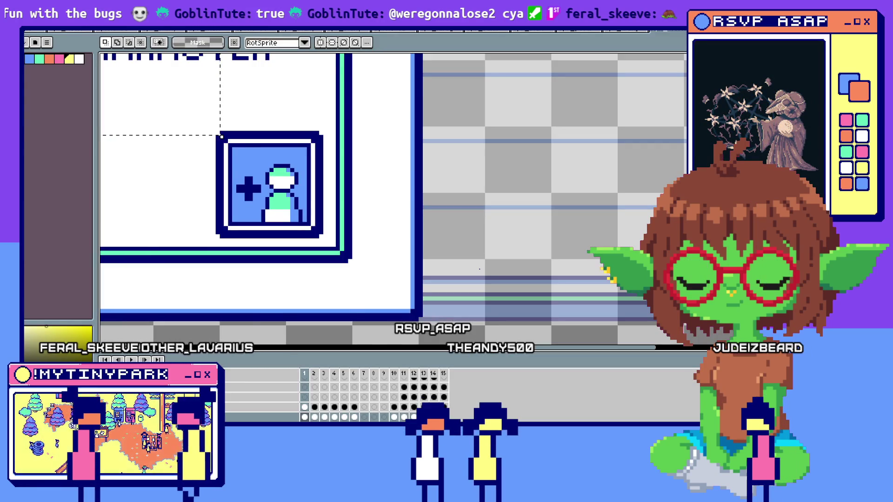
Step: Bring up the running game, dismiss Mayor Dotsworth's dialogue, and open the Janitors hiring window with S
key("alt+Tab")
key("alt+Tab")
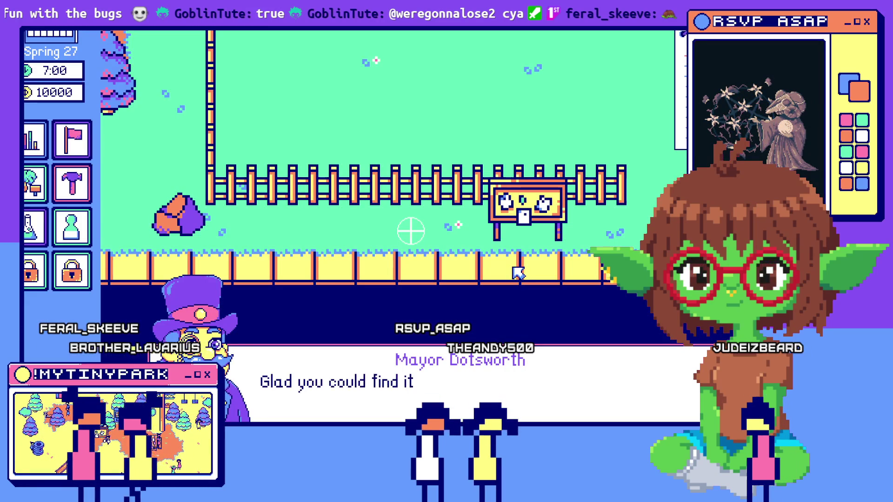
left_click(411, 231)
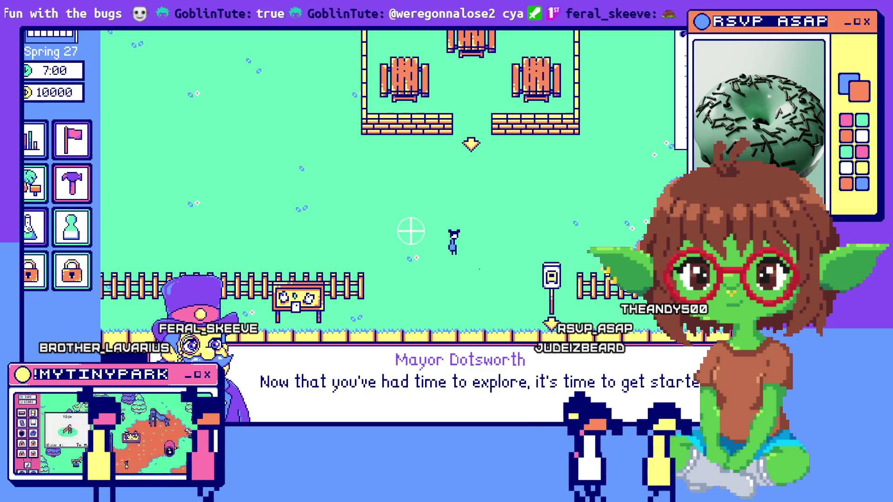
left_click(356, 372)
left_click(357, 373)
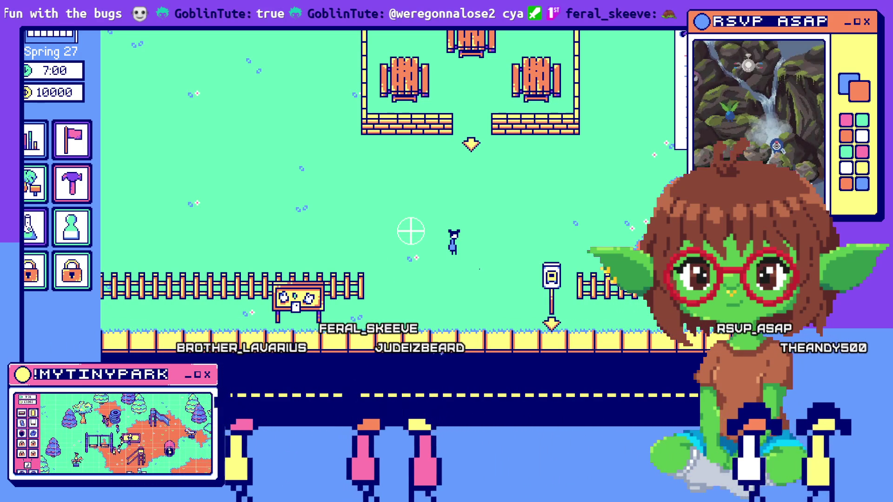
key("s")
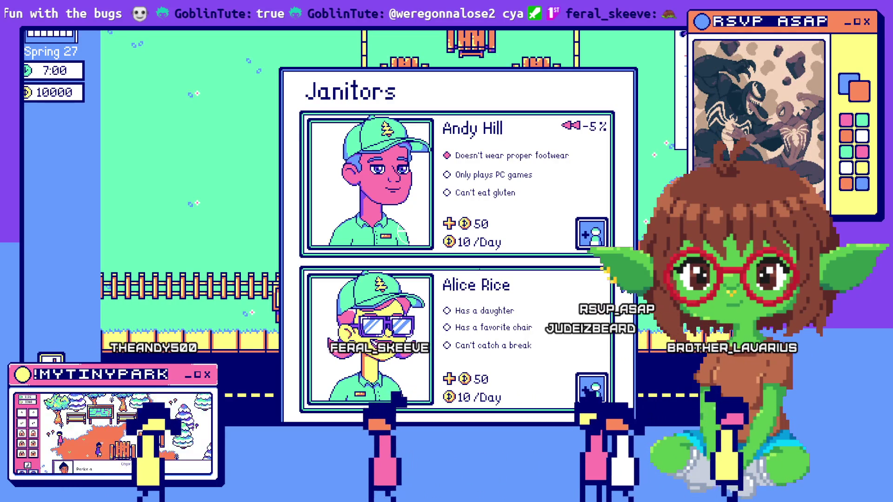
Step: Close the Janitors window and place two Tool Sheds in the park
key("Down")
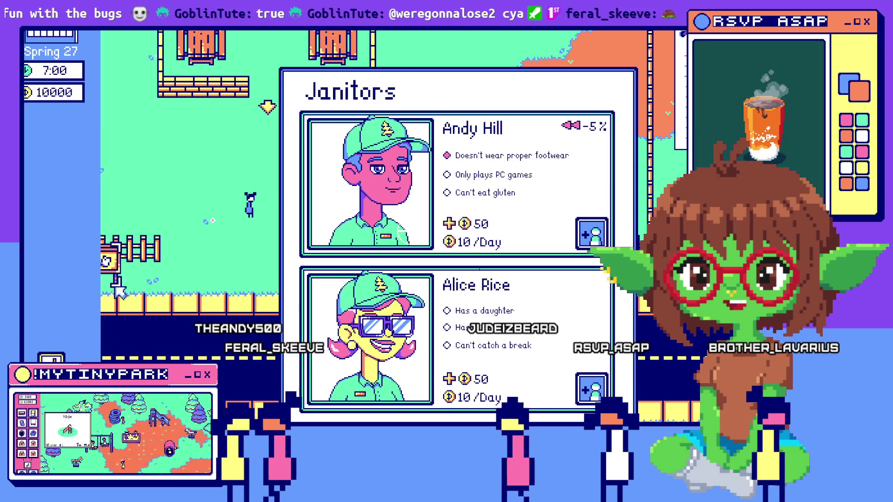
key("Left")
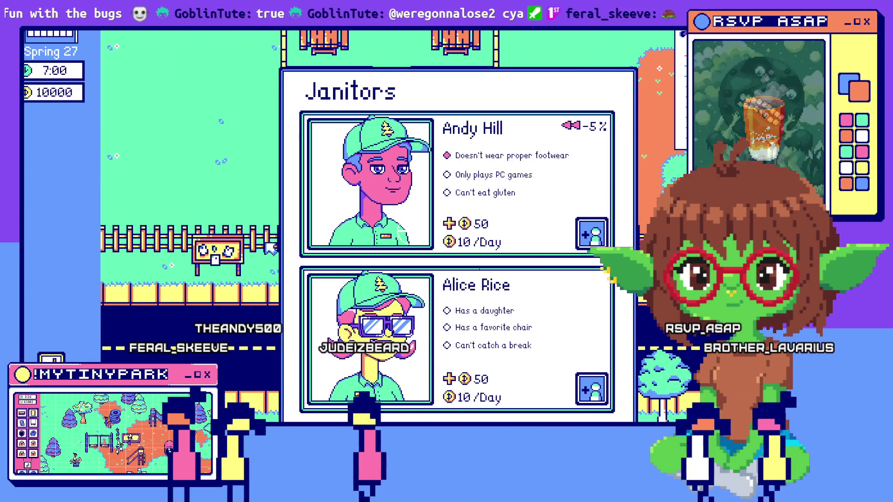
key("Escape")
left_click(37, 240)
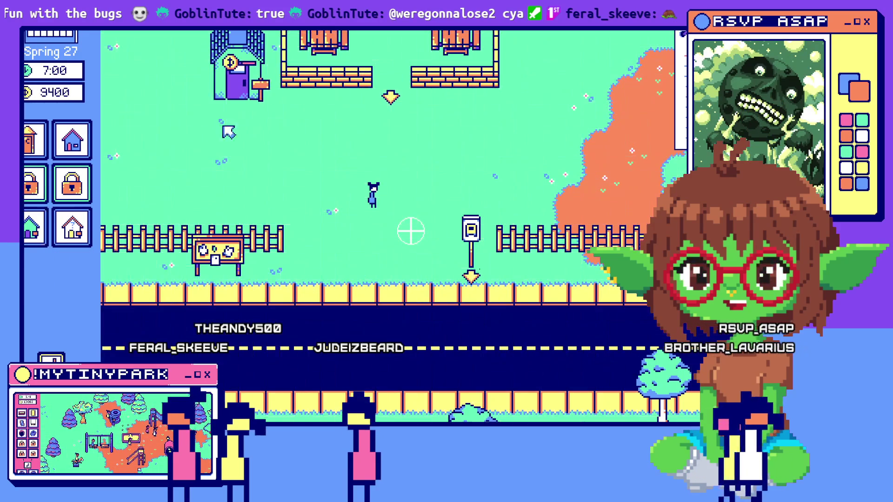
left_click(37, 239)
scroll(46, 208, "down", 2)
Step: Reopen the Janitors hiring window and hire both janitor candidates
left_click(72, 228)
key("Escape")
key("s")
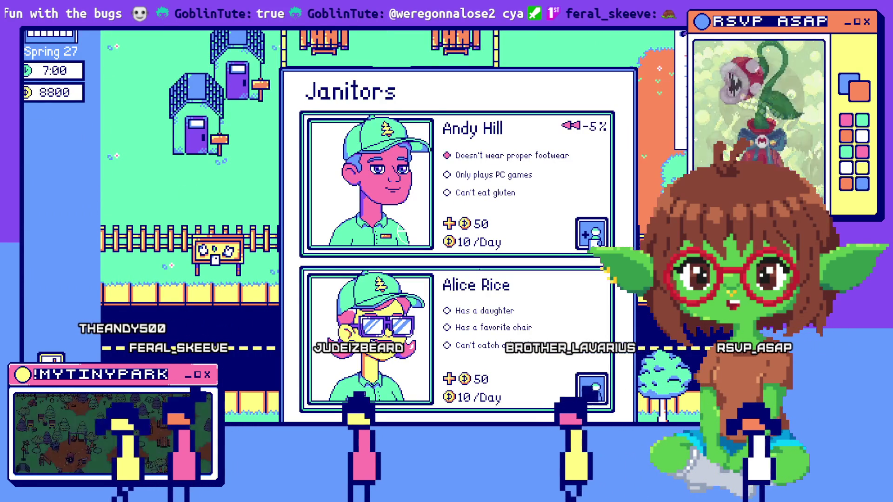
left_click(593, 235)
left_click(586, 391)
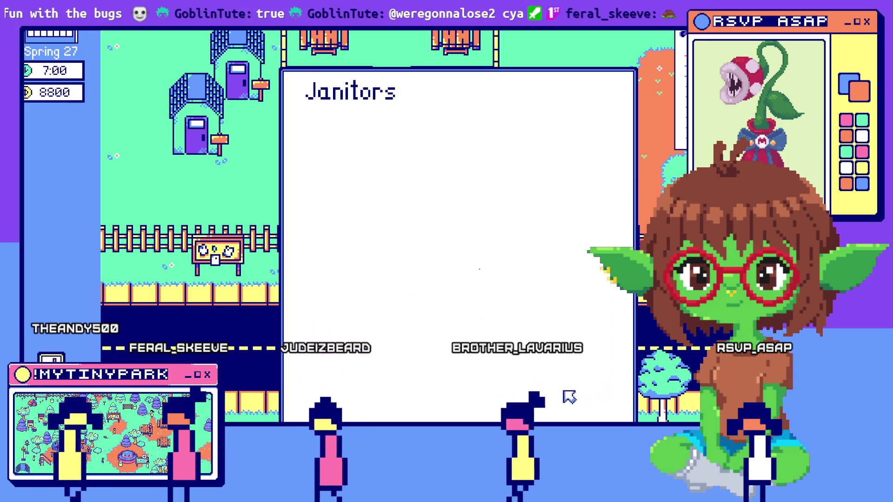
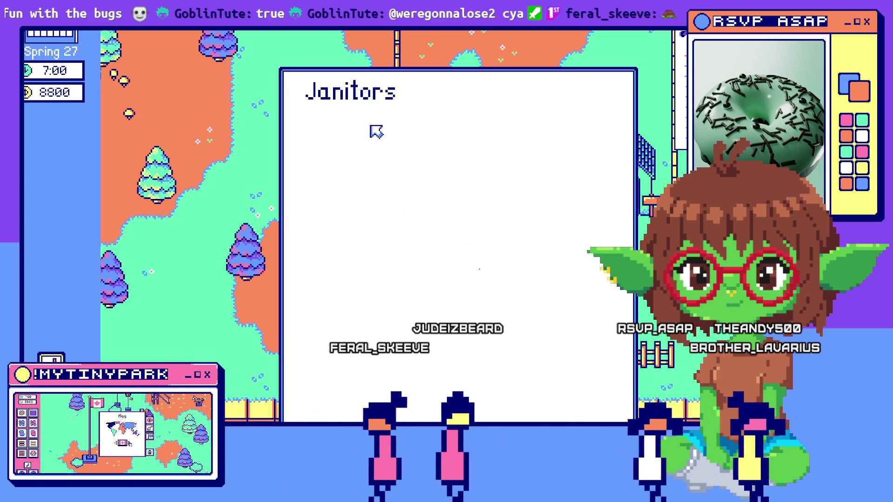
Step: Close the empty Janitors list and pan across the park map
left_click(376, 131)
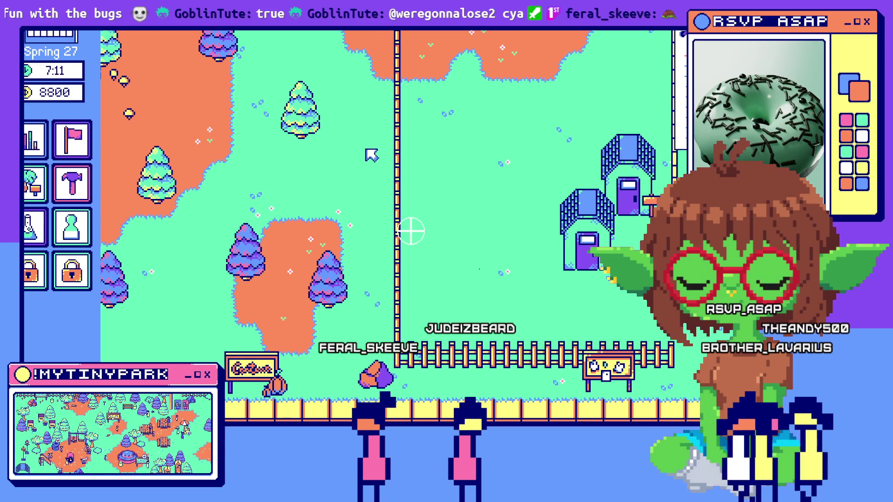
key("d")
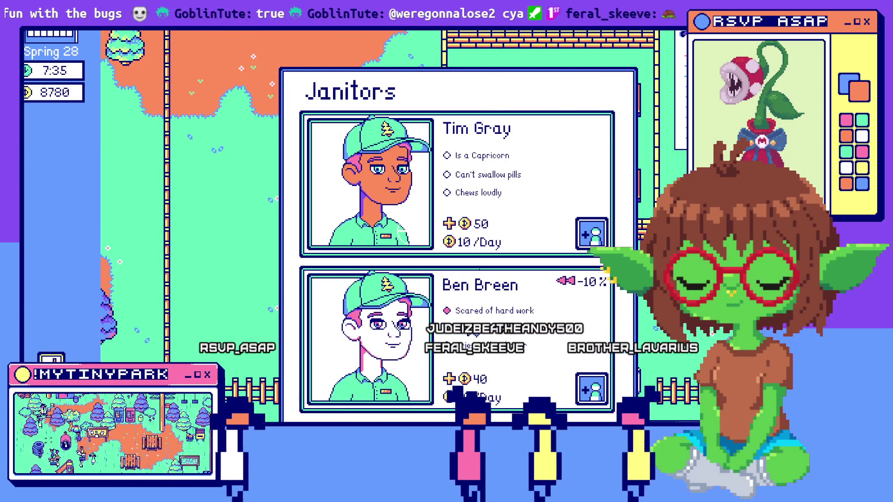
Step: Hire both janitor applicants, then close the Janitors list and the Picnic Area info
left_click(594, 235)
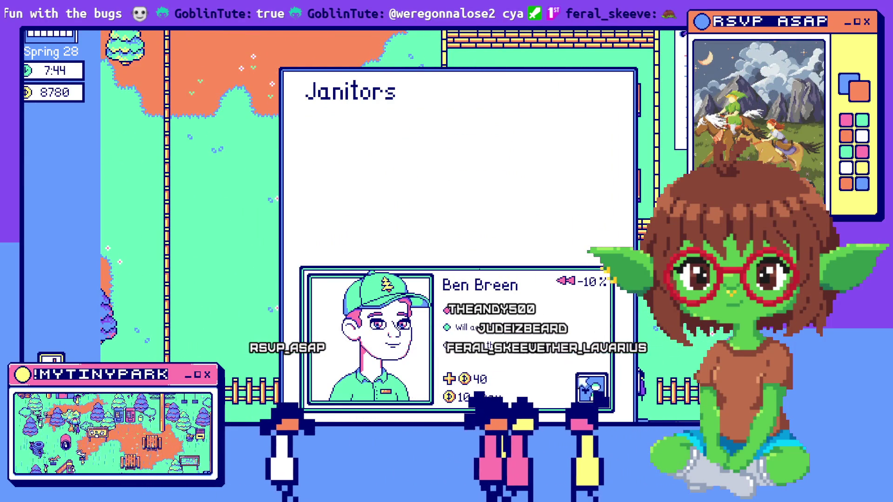
left_click(594, 390)
key("Escape")
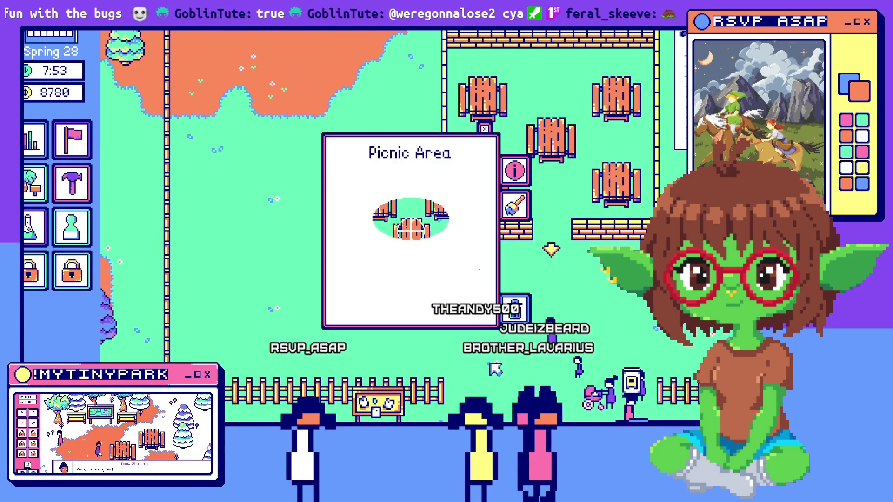
left_click(484, 131)
key("s")
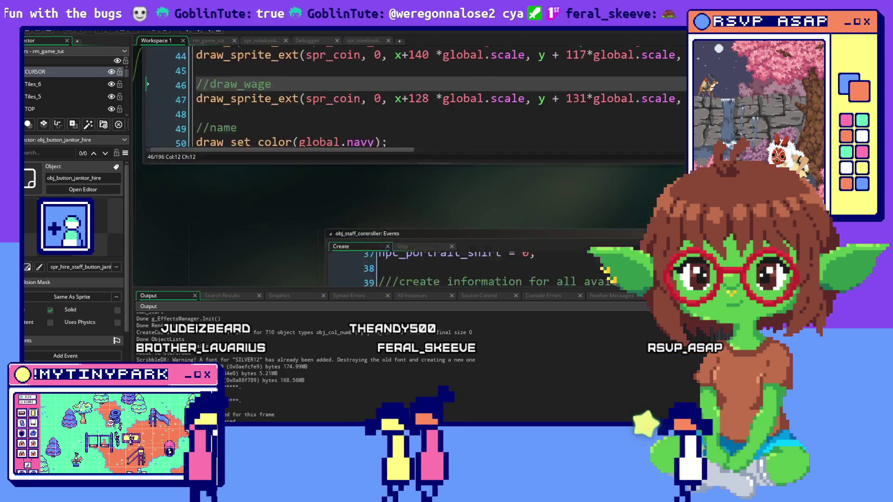
Step: Open obj_button_janitor_hire's Step event code in Workspace 1
left_click(511, 185)
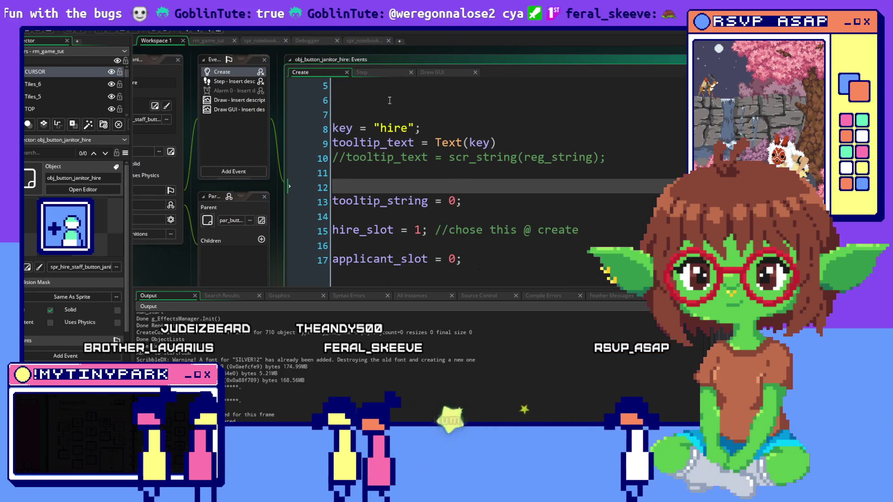
left_click(391, 67)
scroll(517, 166, "down", 2)
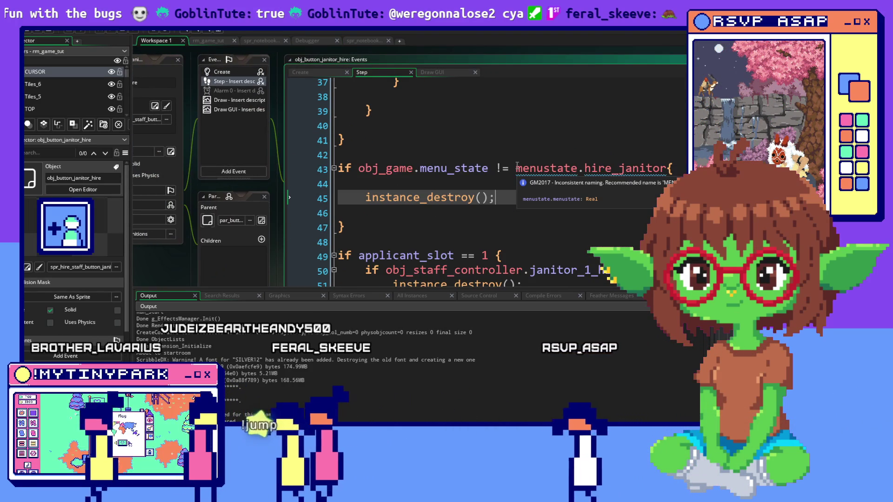
scroll(589, 216, "up", 4)
scroll(589, 215, "up", 6)
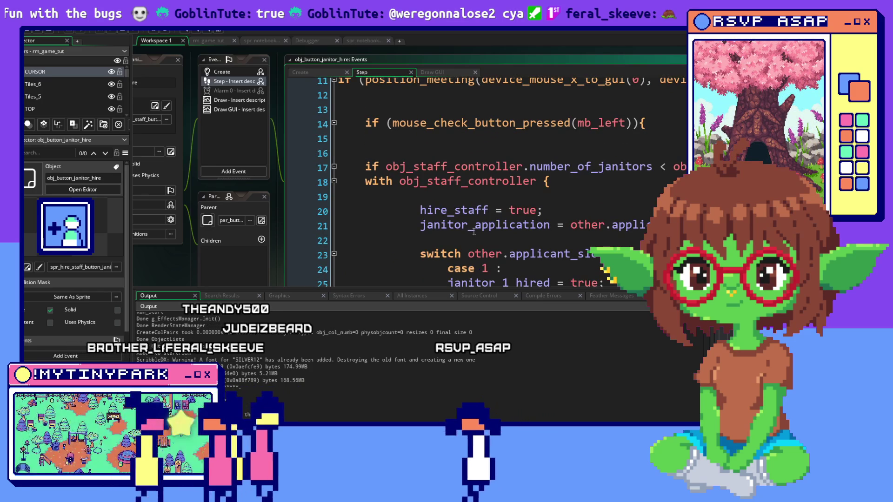
left_click(474, 224)
left_click(641, 199)
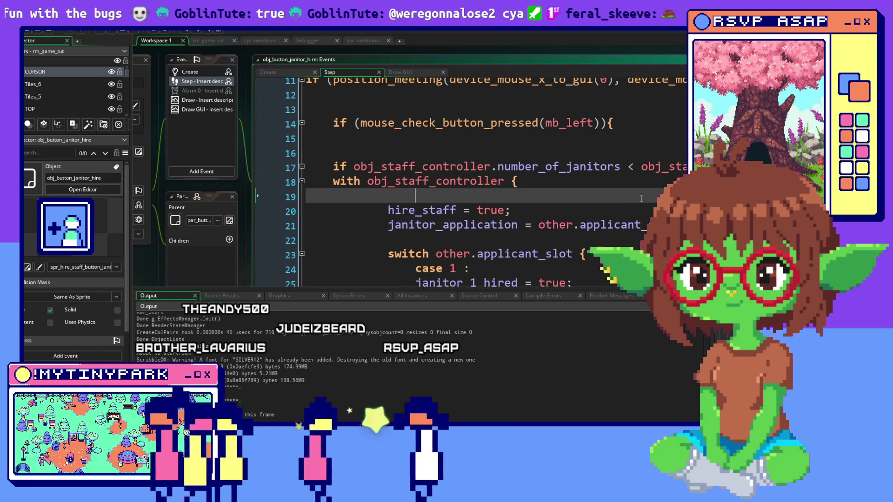
Step: Inspect the number_of_janitors versus hired_janitor_slots comparison on line 17
left_click(512, 167)
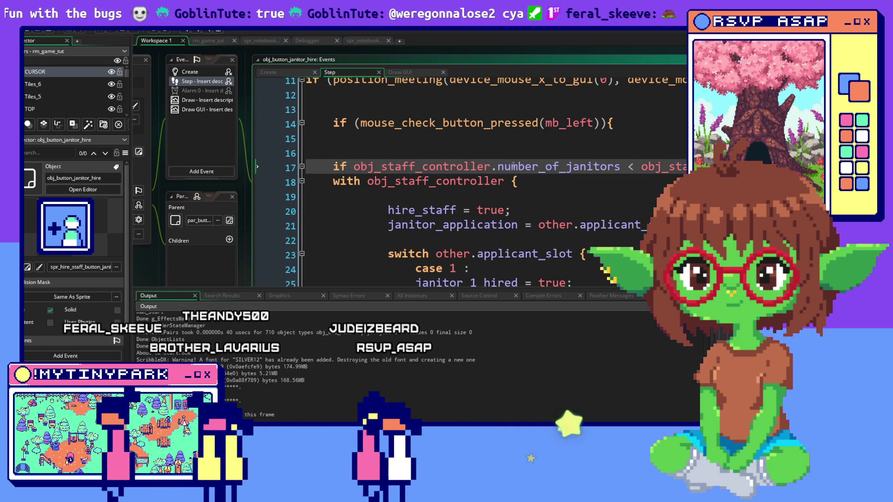
left_click_drag(512, 166, 680, 168)
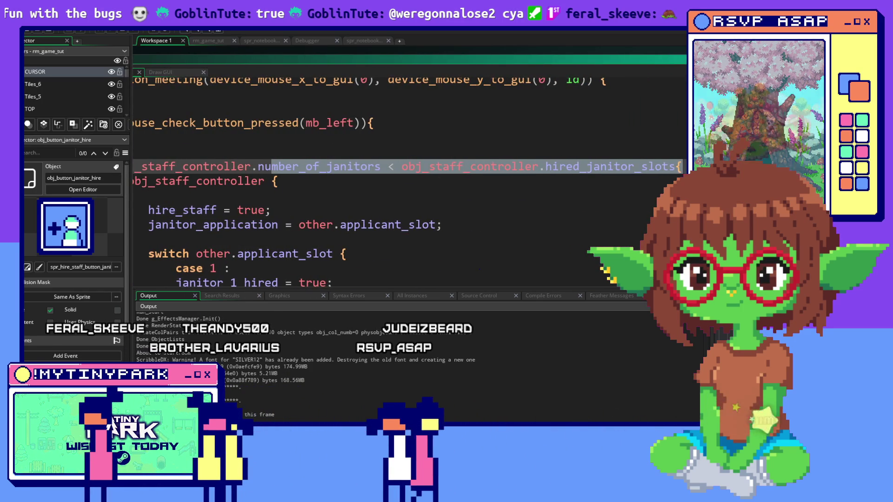
left_click(681, 168)
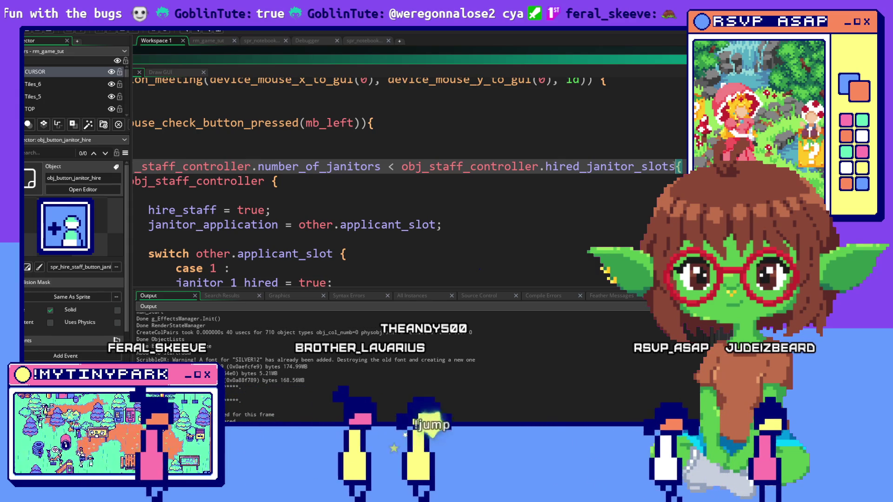
mouse_move(676, 167)
left_mouse_down()
mouse_move(39, 166)
mouse_move(409, 166)
left_mouse_up()
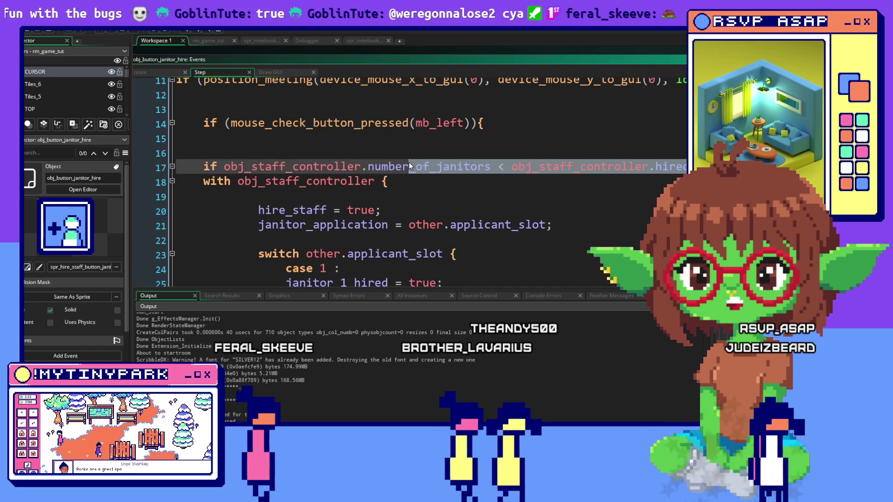
left_click(395, 167)
left_click_drag(223, 167, 512, 167)
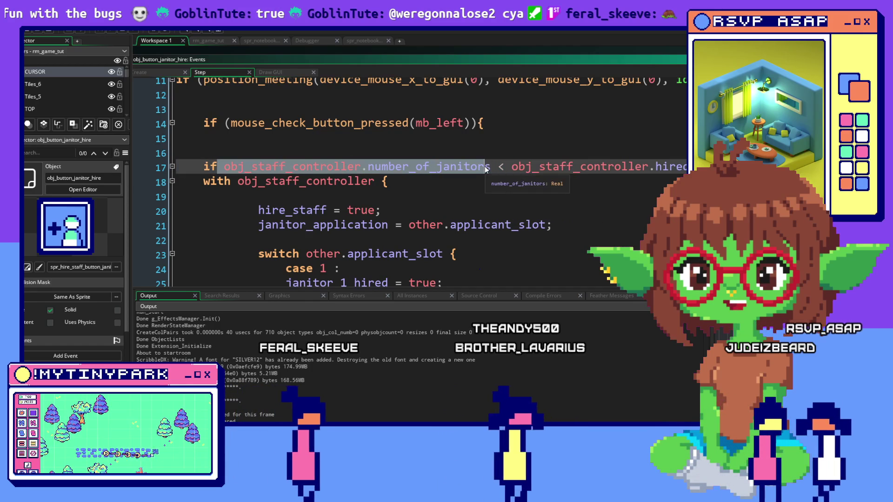
left_click(435, 182)
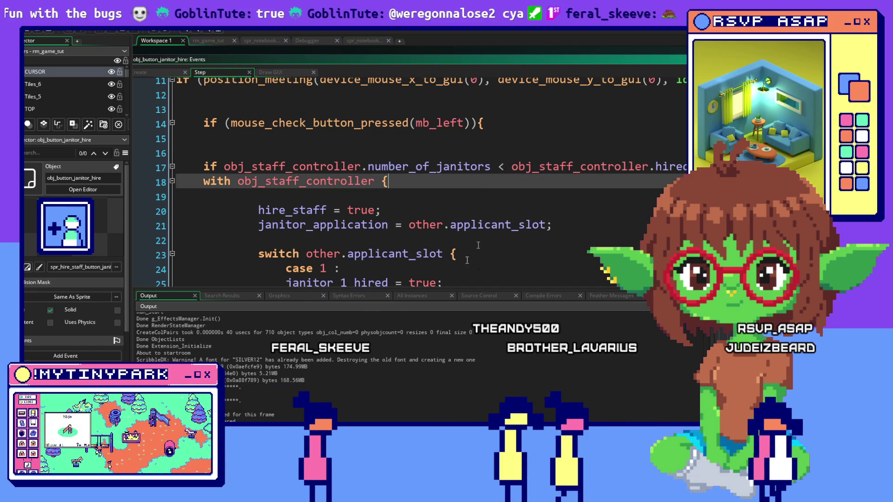
left_click(353, 123)
scroll(345, 140, "right", 3)
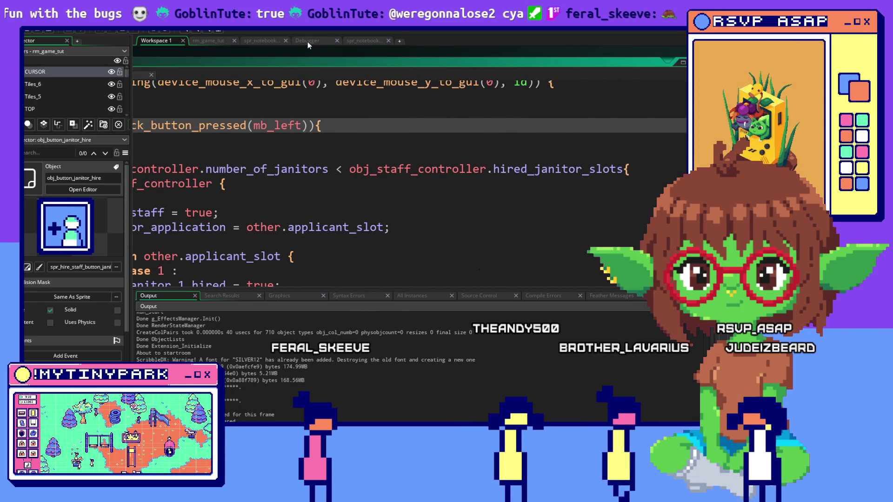
Step: Check the running game in the debugger and show the All Instances list
left_click(308, 41)
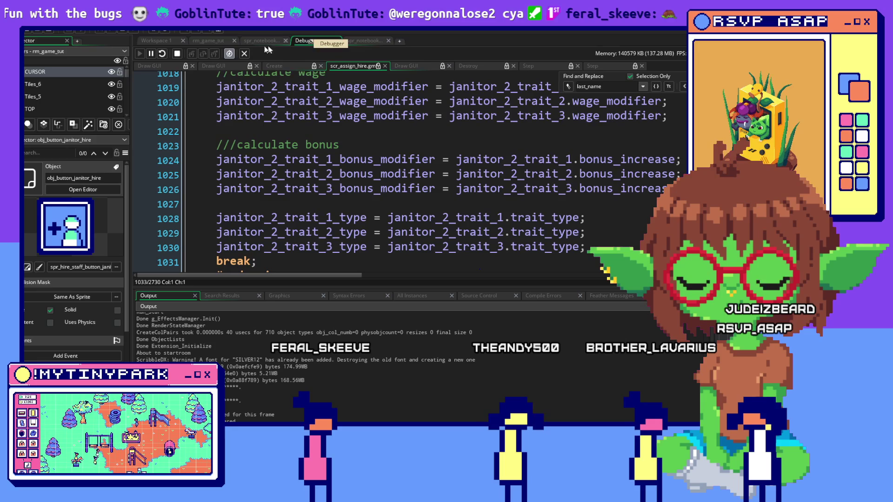
left_click(168, 44)
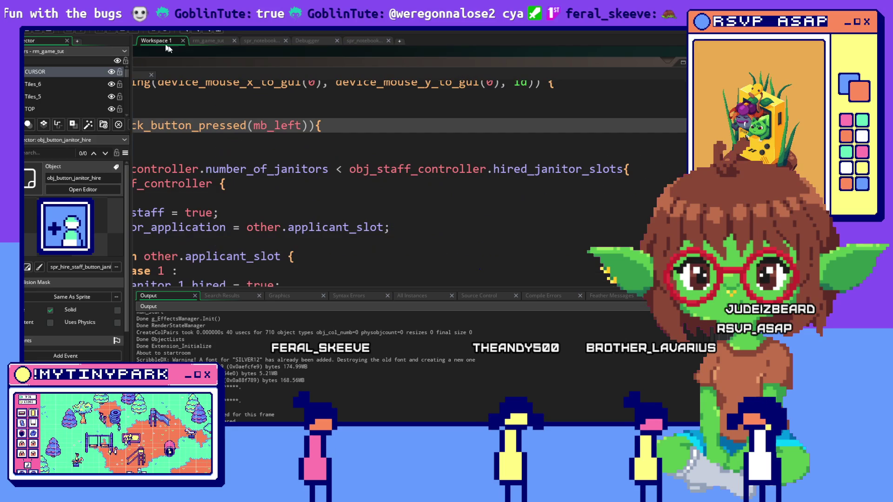
left_click(446, 230)
scroll(469, 195, "down", 1)
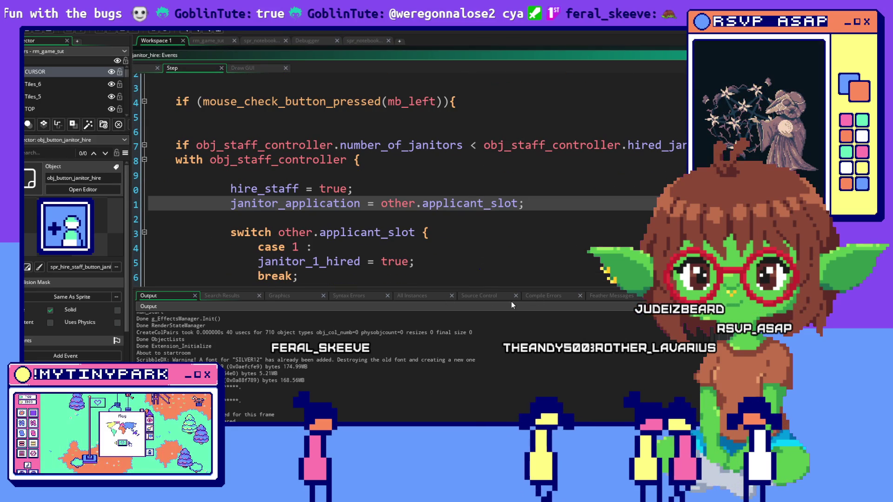
left_click(411, 300)
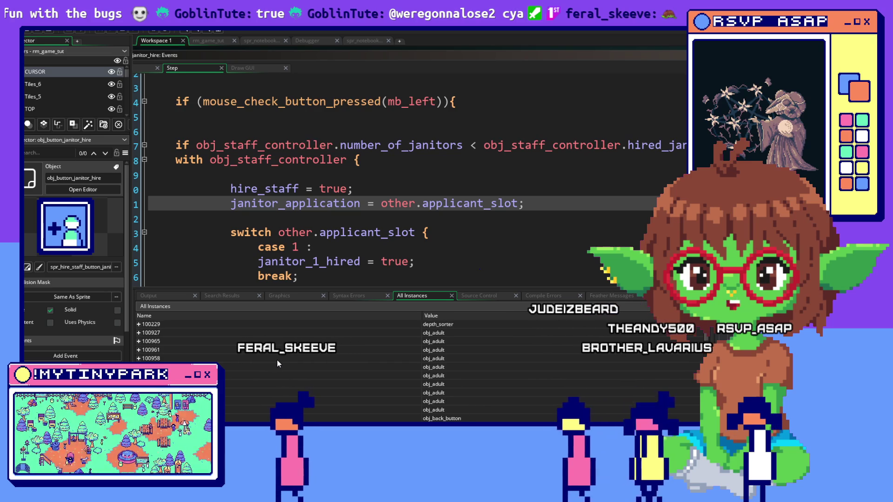
Step: Scroll the debugger list to the janitor_1 values, such as janitor_1_speed_modifier 0.15
scroll(278, 362, "down", 5)
scroll(278, 360, "down", 5)
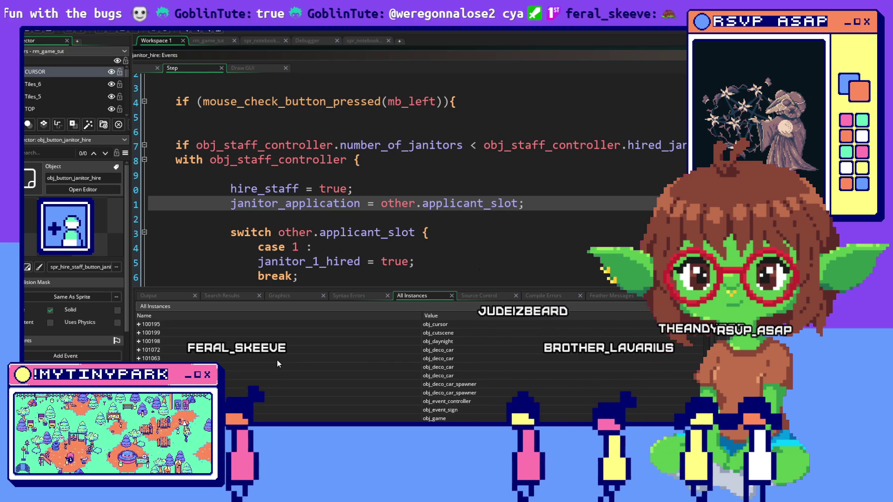
scroll(277, 362, "down", 3)
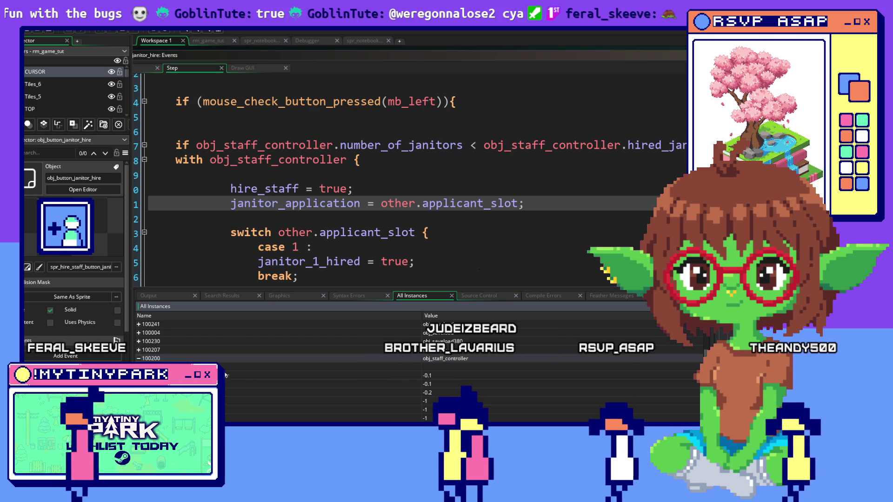
scroll(250, 378, "down", 3)
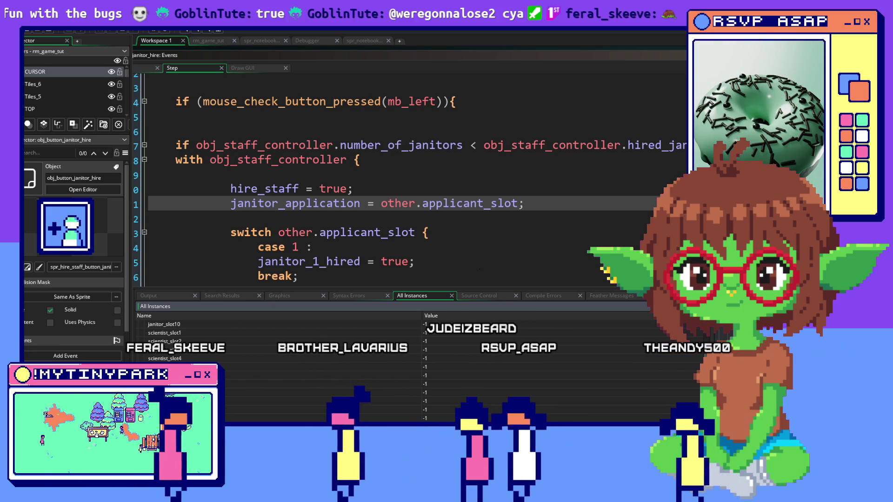
scroll(250, 377, "down", 2)
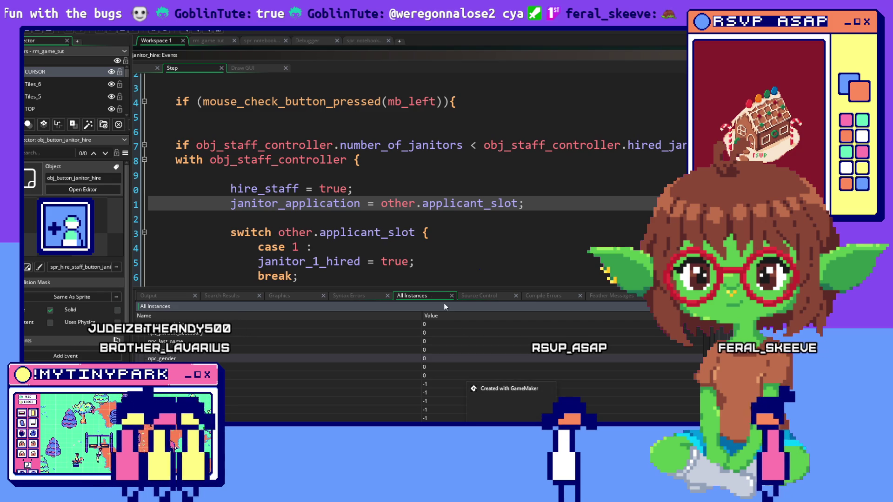
left_click_drag(443, 145, 694, 146)
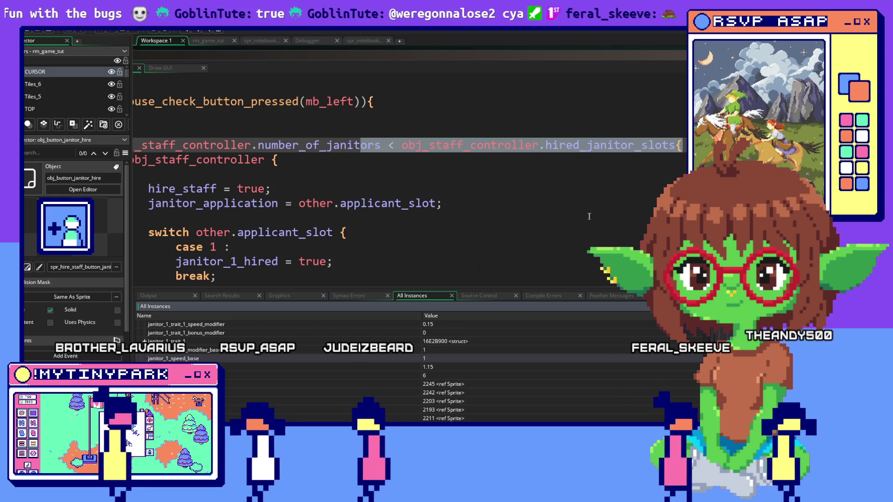
left_click(153, 218)
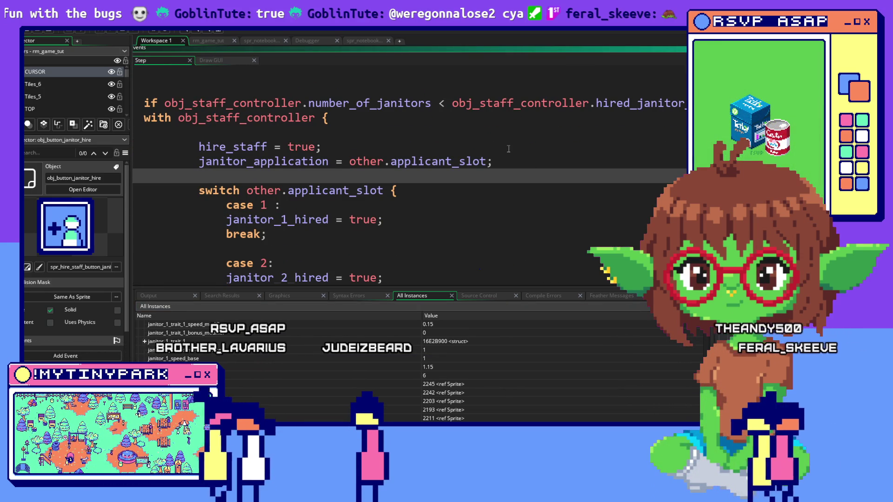
left_click_drag(165, 103, 689, 103)
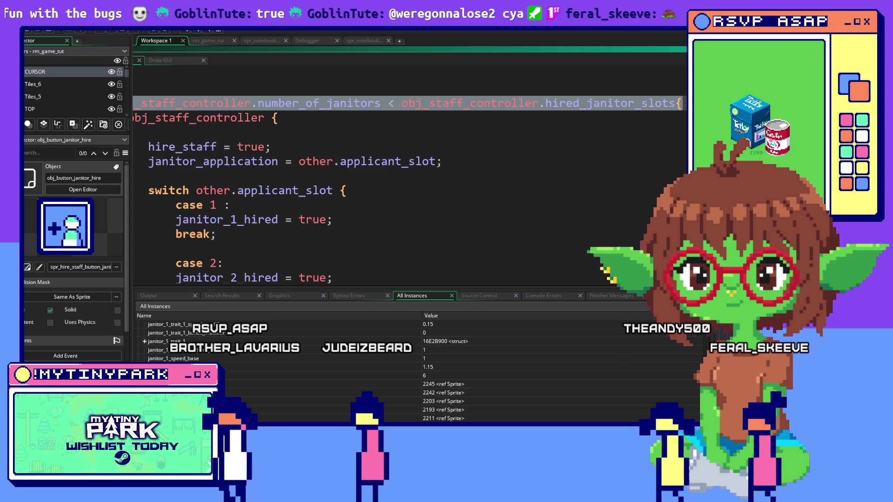
left_click_drag(672, 108, 452, 108)
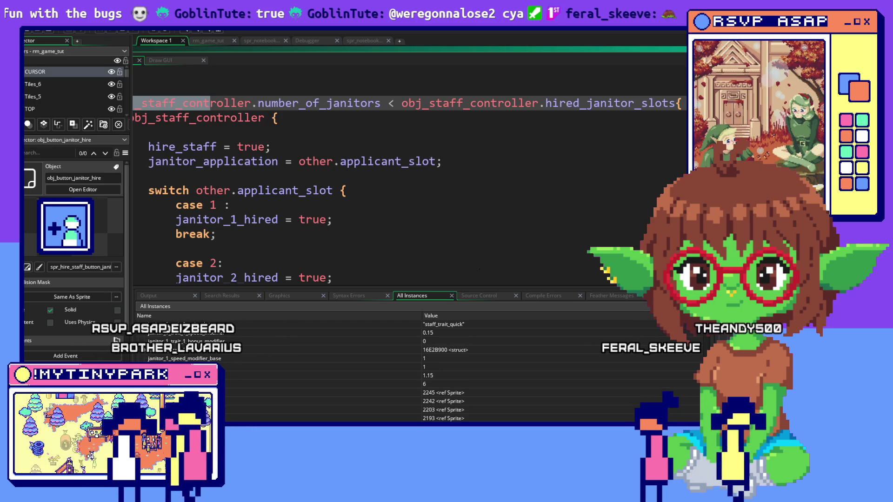
left_click(478, 138)
scroll(317, 139, "down", 1)
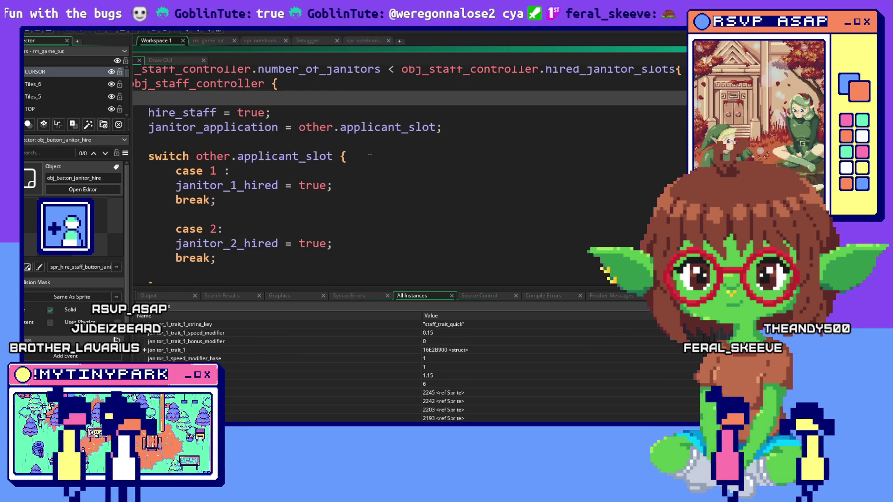
scroll(370, 157, "up", 2)
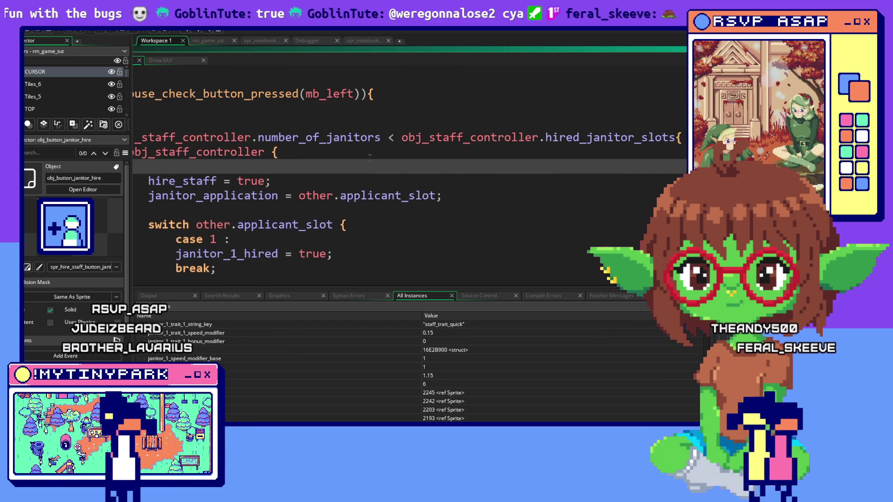
left_click(332, 125)
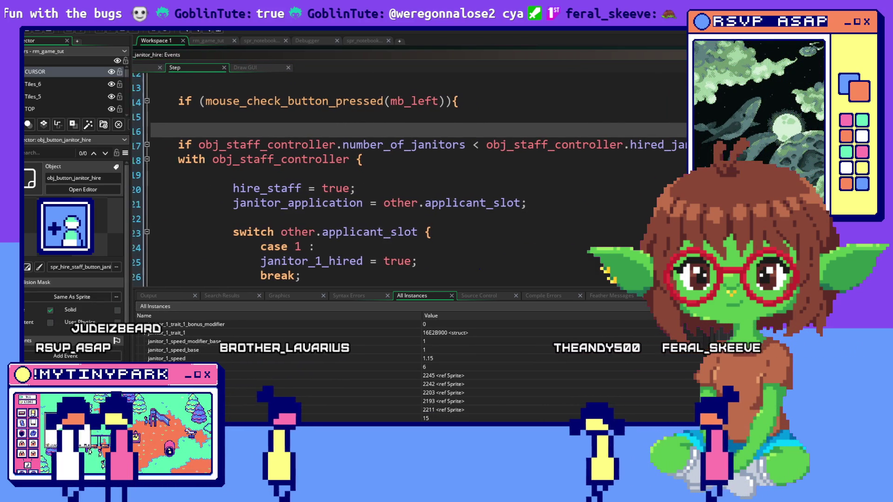
left_click(549, 157)
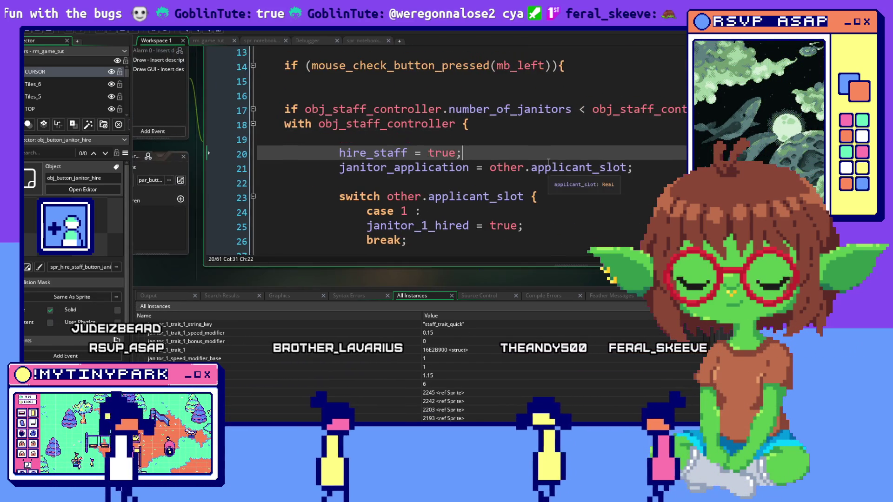
key("Down")
key("Down")
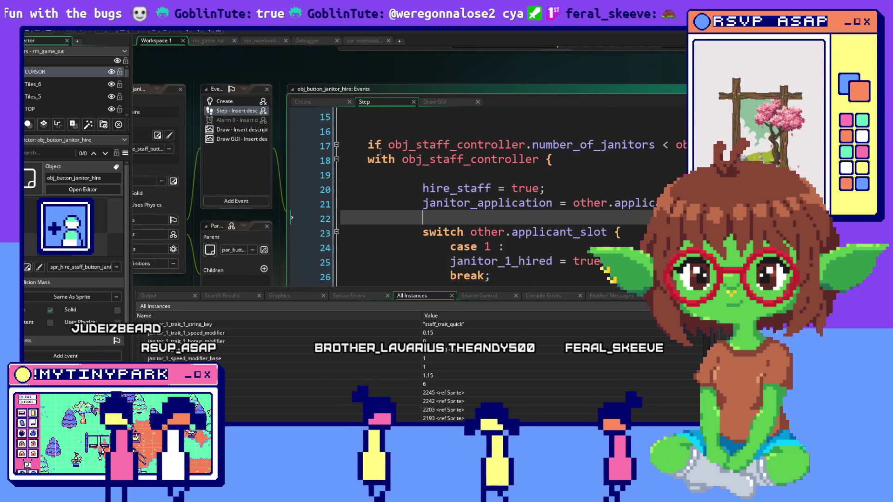
scroll(553, 221, "down", 1)
scroll(554, 221, "up", 2)
scroll(553, 221, "down", 3)
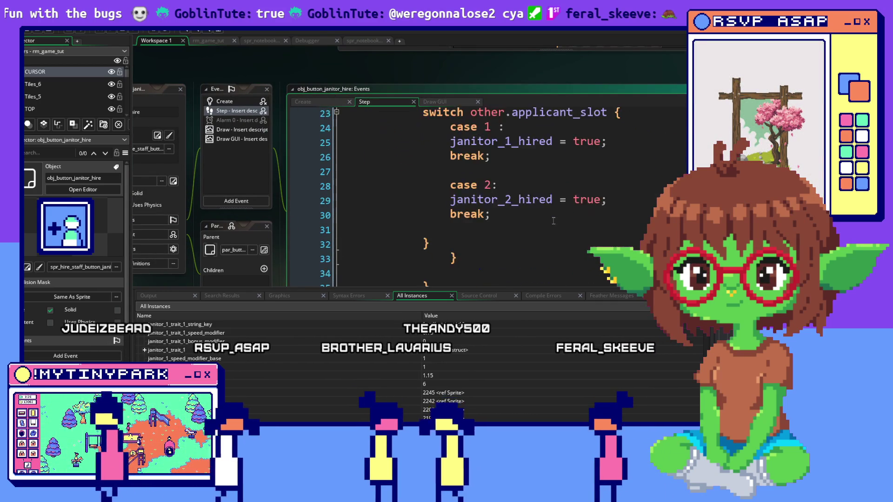
scroll(553, 221, "down", 5)
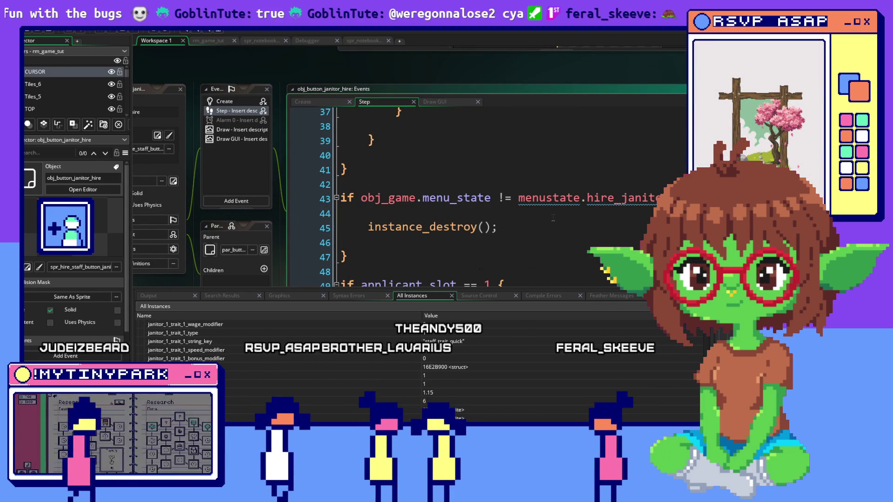
scroll(554, 218, "down", 1)
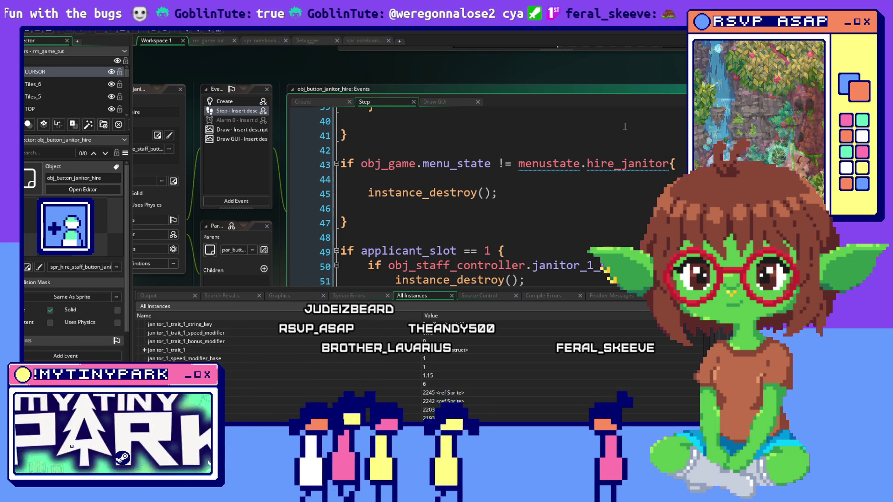
scroll(582, 157, "up", 3)
scroll(585, 155, "up", 5)
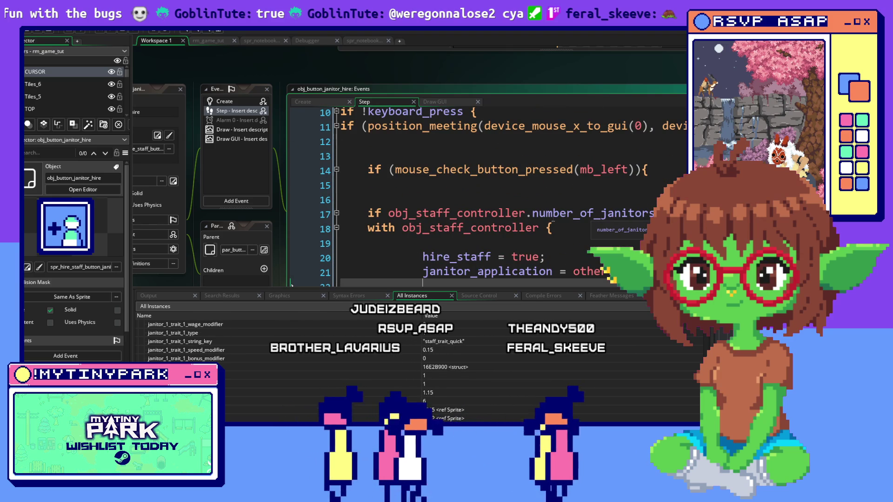
left_click_drag(368, 214, 651, 214)
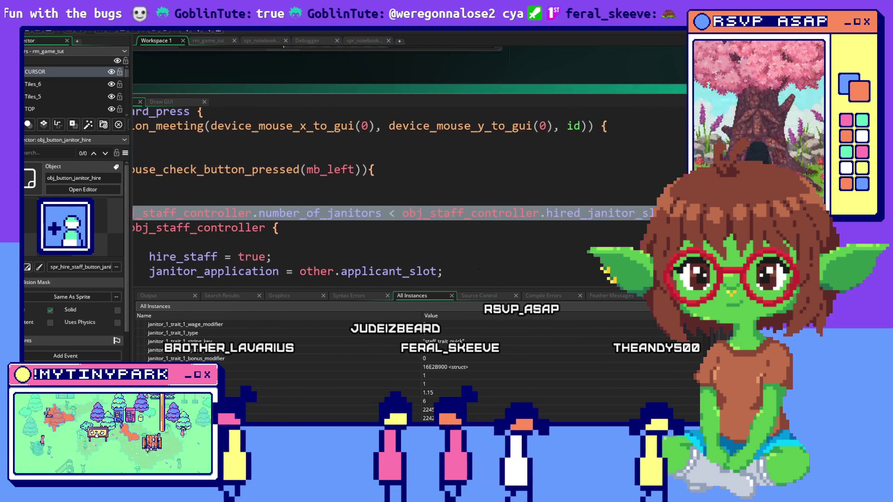
scroll(325, 367, "down", 1)
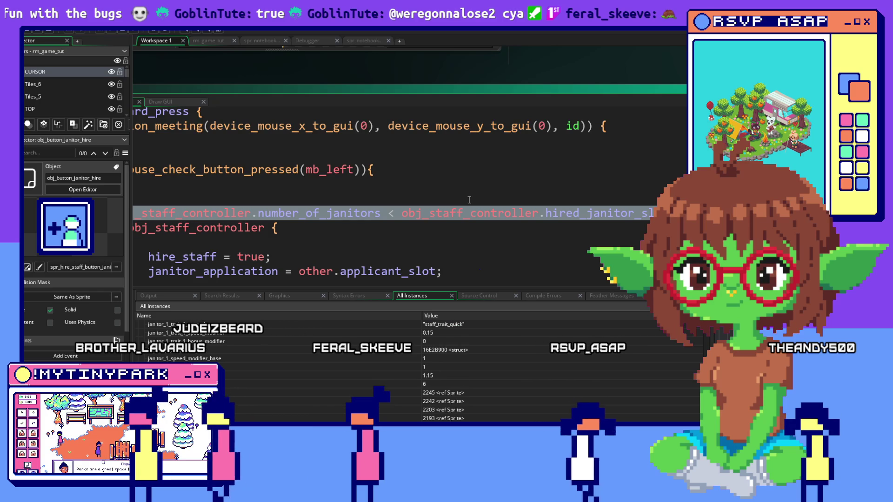
scroll(367, 195, "down", 10)
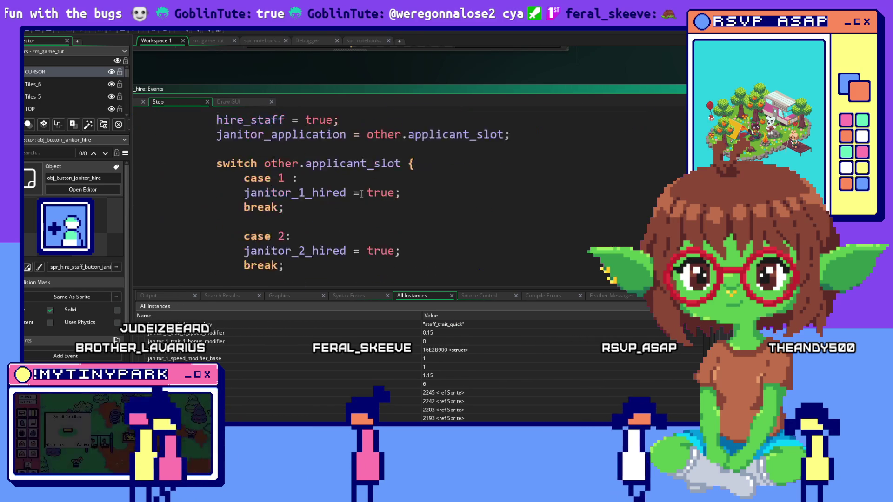
scroll(360, 193, "down", 3)
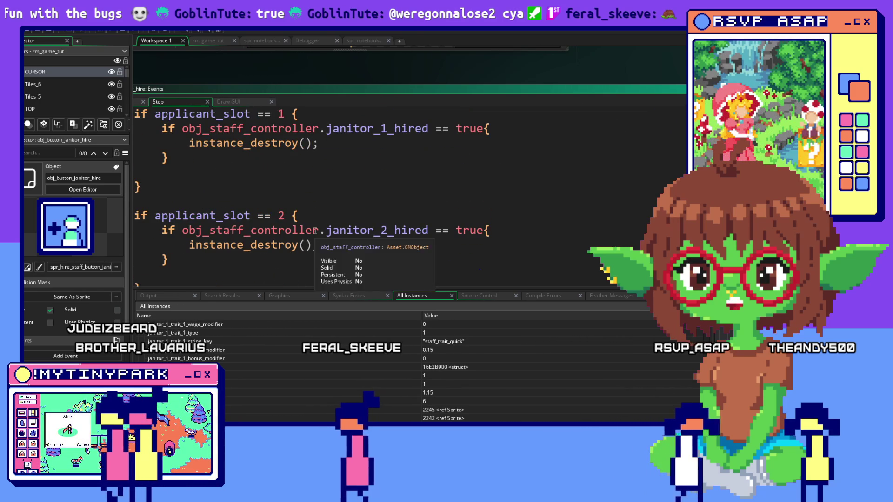
scroll(354, 200, "up", 5)
scroll(347, 206, "down", 5)
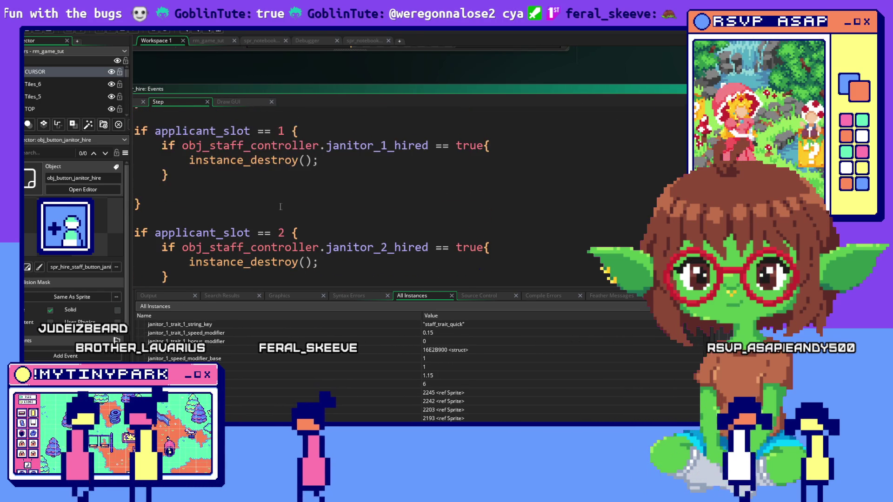
left_click(232, 273)
Step: Paste the janitor-count condition after the last block and compare it with >= hired_janitor slots
key("Up")
key("Up")
key("Up")
key("End")
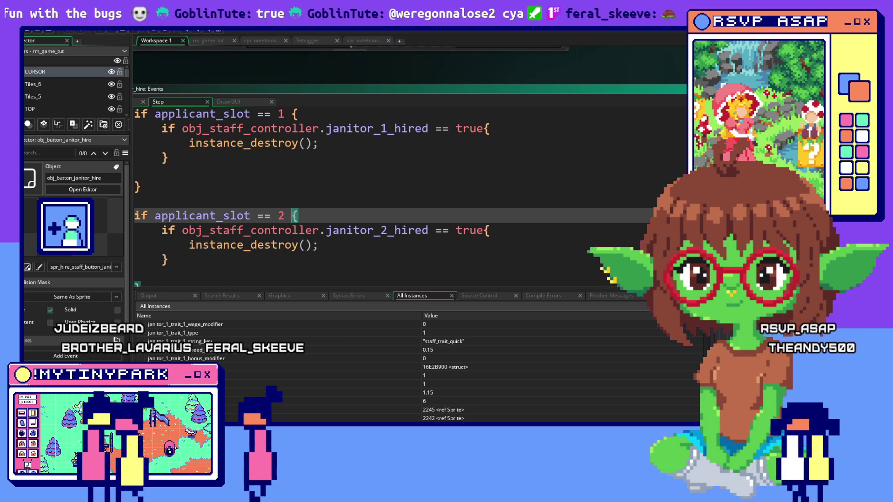
left_click(200, 279)
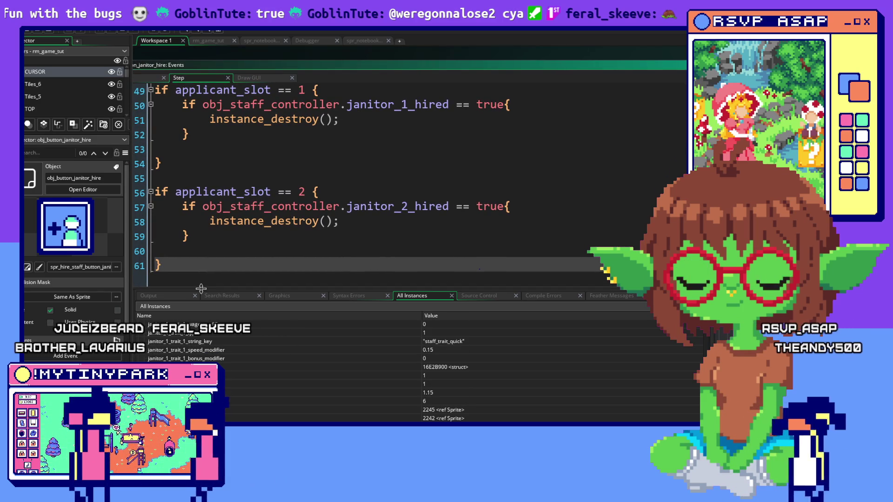
key("Return")
key("Return")
key("ctrl+v")
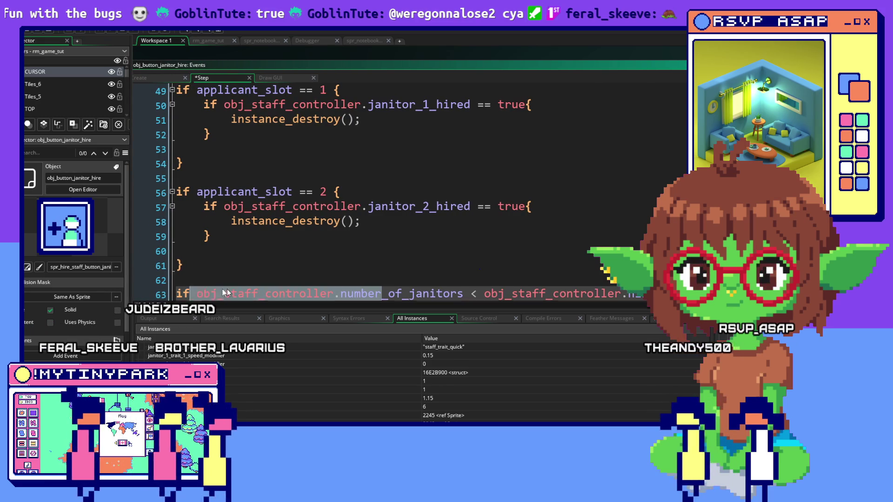
left_click_drag(177, 294, 235, 294)
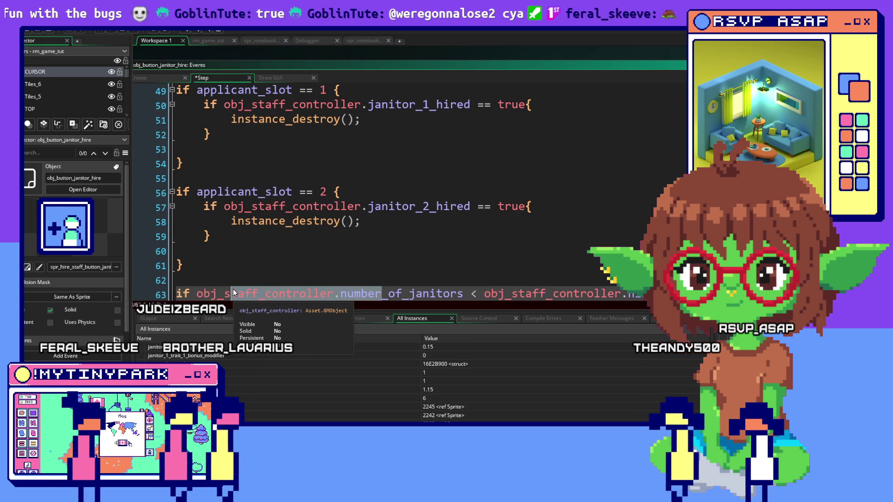
left_click(465, 293)
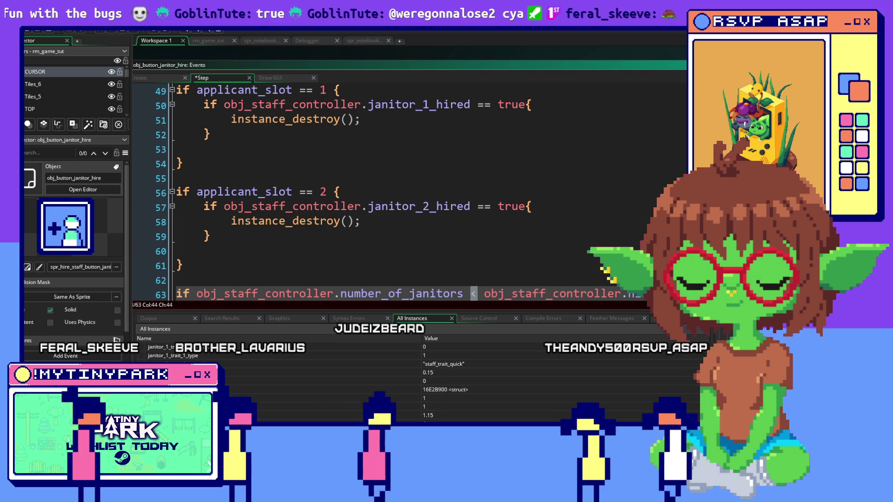
scroll(419, 381, "down", 1)
type("=")
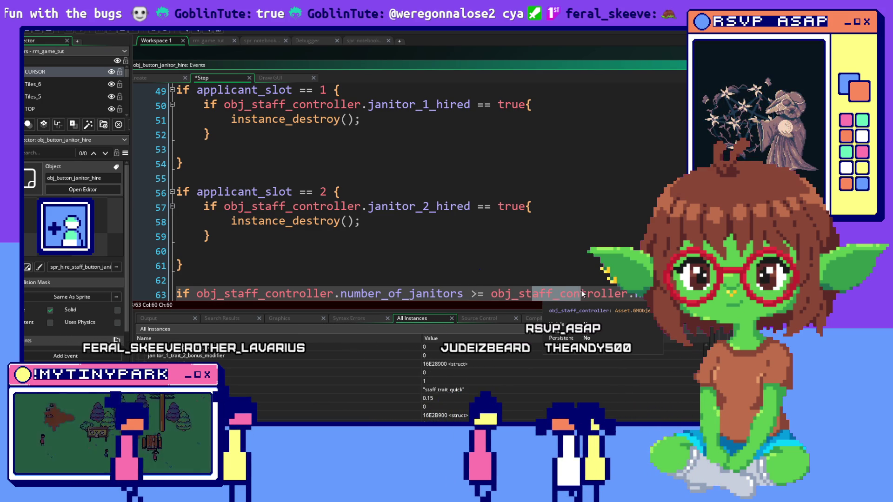
type("hired_janitor")
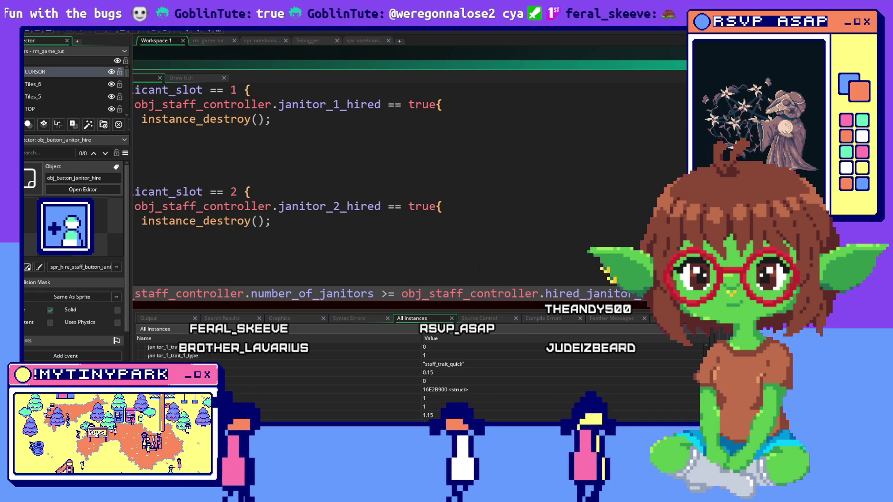
Step: Add instance_destroy(); inside the janitor-count check and remove the extra blank line
key("Return")
key("Return")
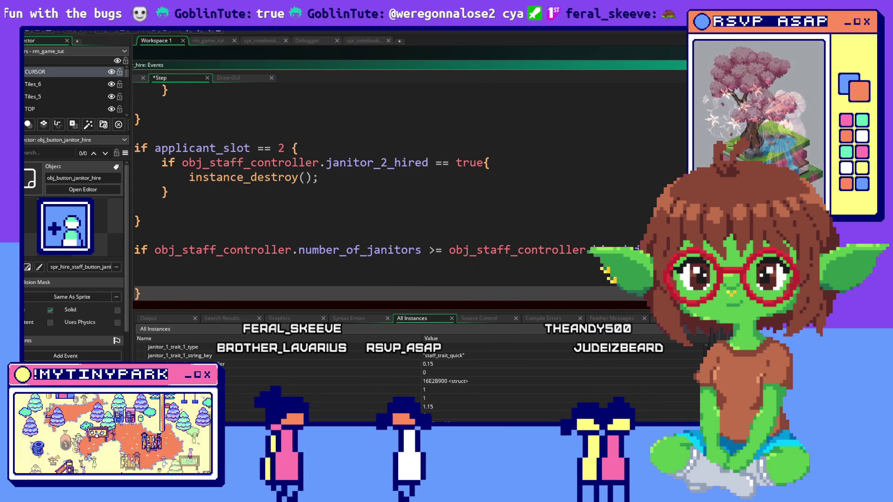
left_click(301, 264)
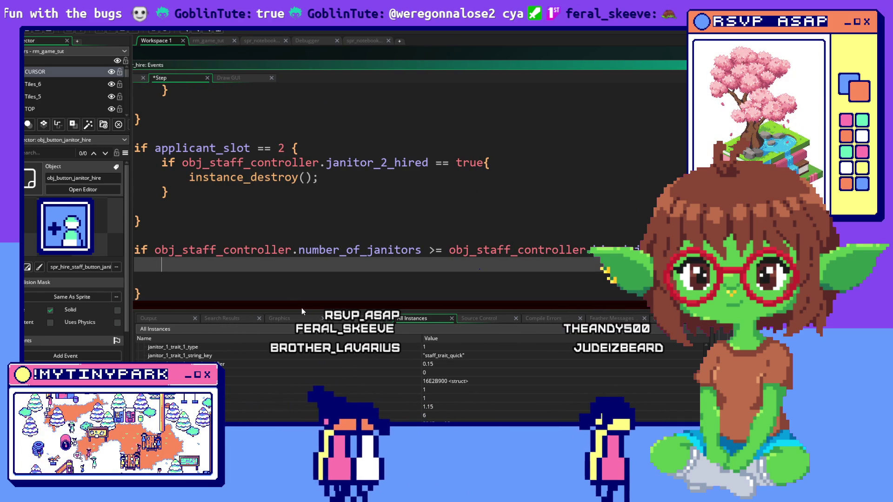
type("instance_dest")
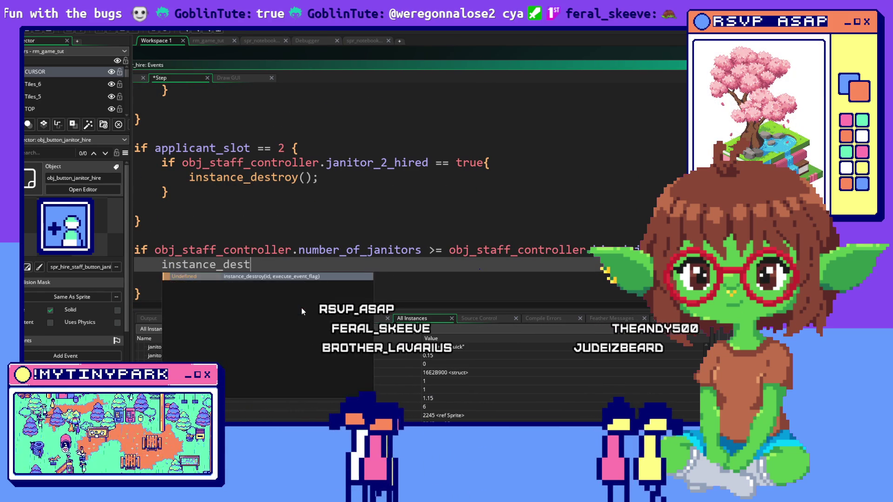
type("roy")
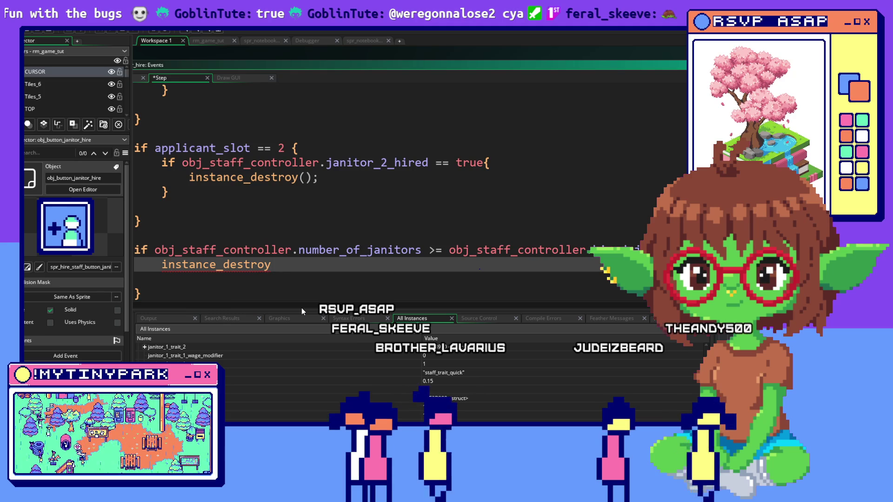
type("();")
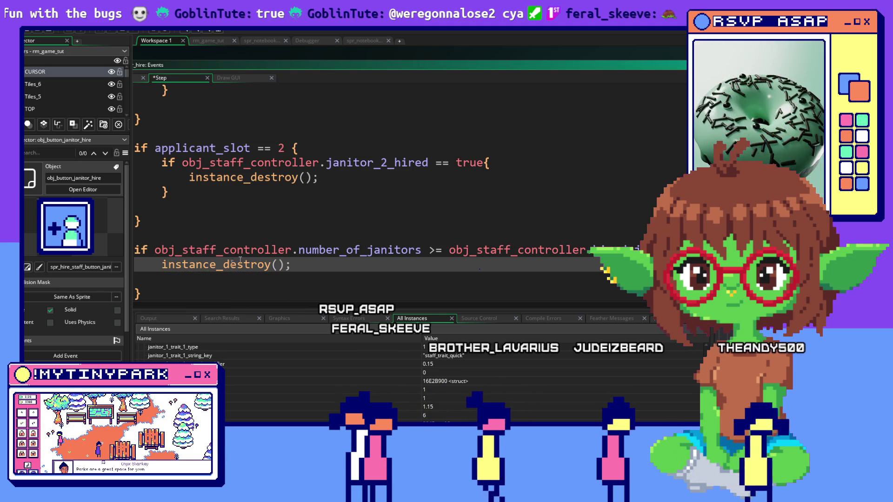
key("Return")
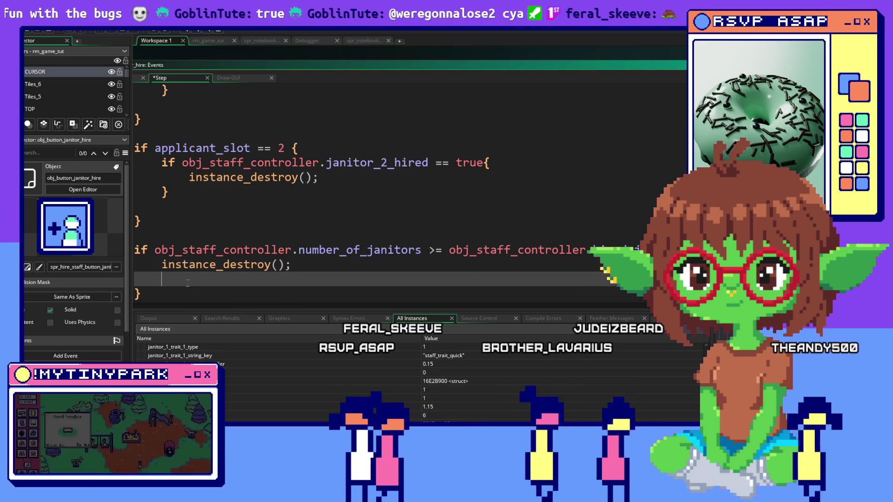
key("BackSpace")
key("Down")
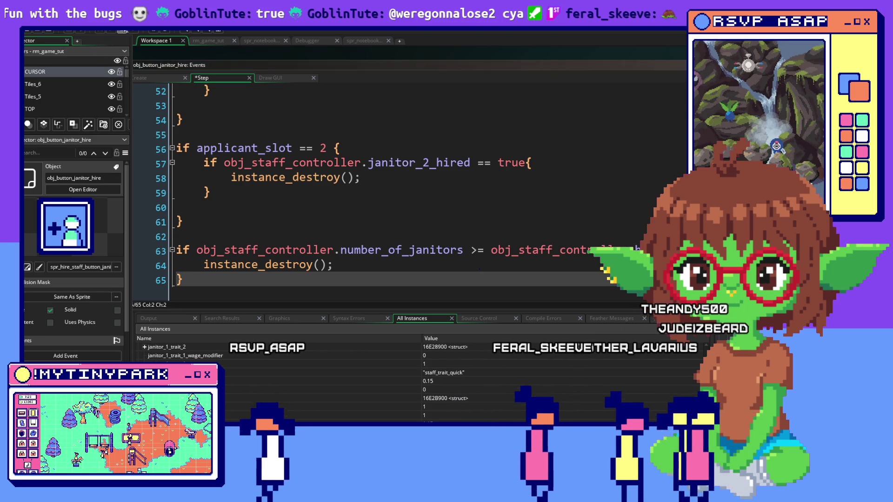
key("alt+Tab")
key("alt+Tab")
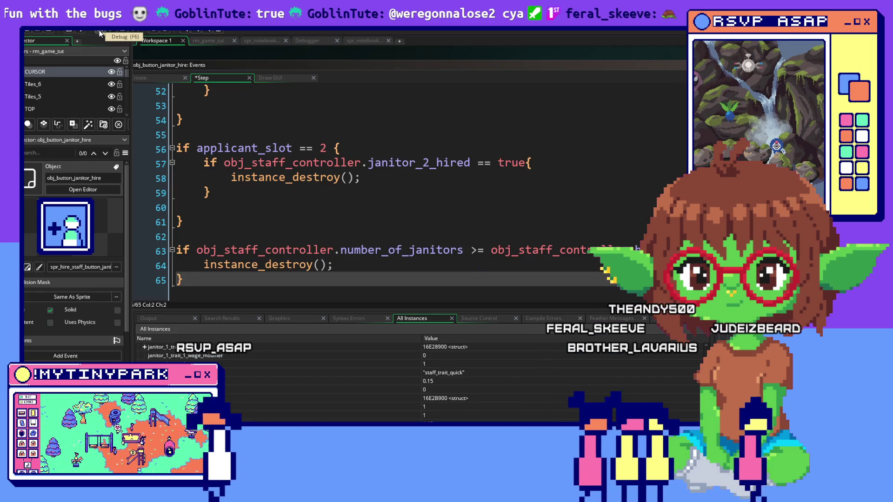
Step: Run the game with Debug (F6) and bring the launched My Tiny Park window forward
left_click(99, 31)
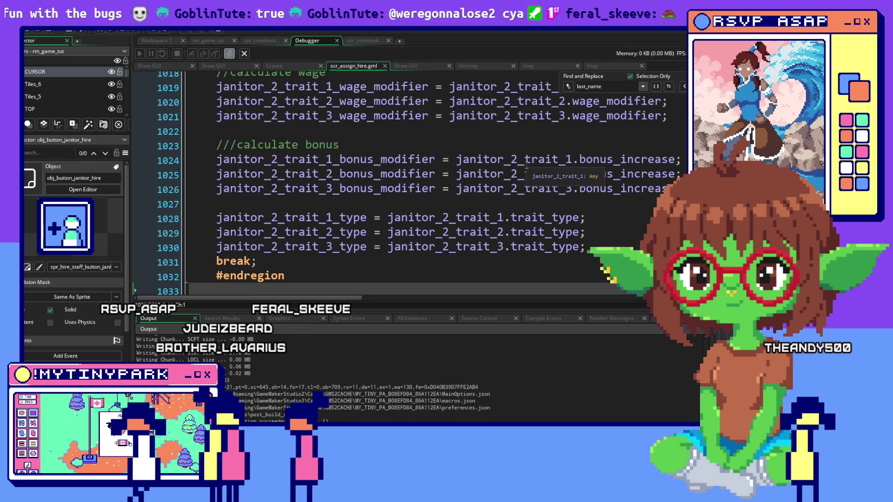
key("alt+Tab")
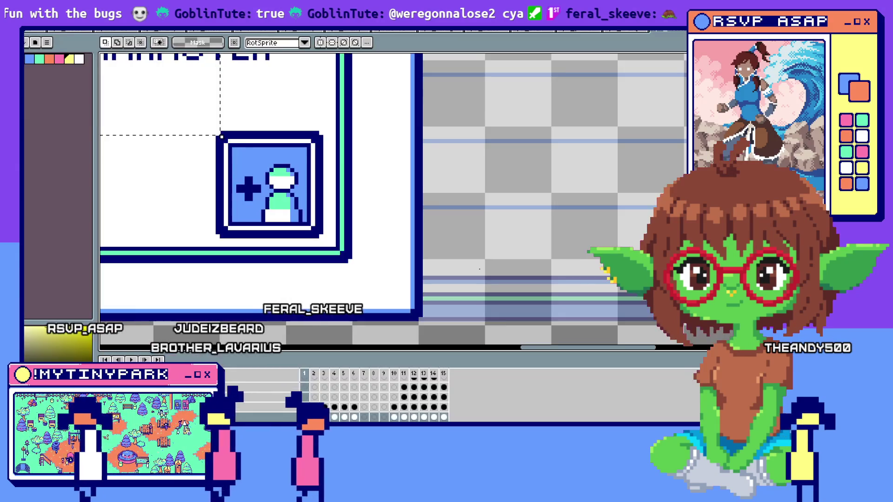
key("alt+Tab")
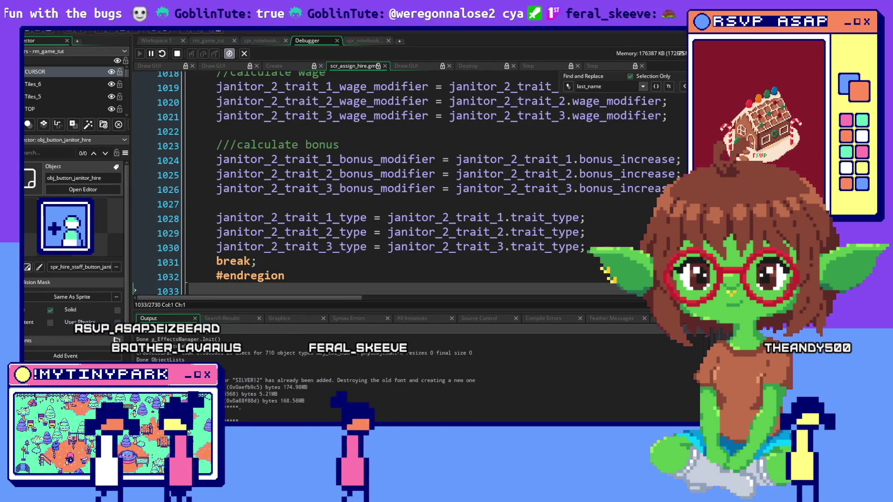
key("alt+Tab")
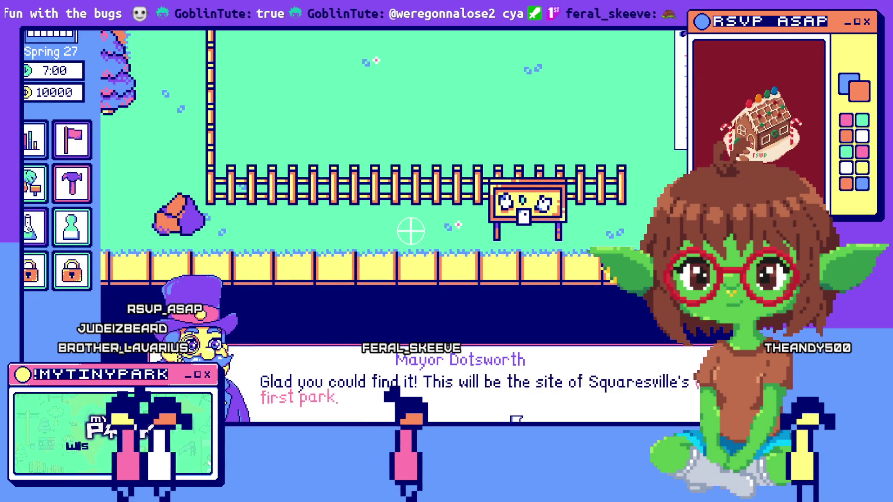
Step: Dismiss the mayor's greeting and open the Janitors hiring panel from the bulletin board
left_click(516, 418)
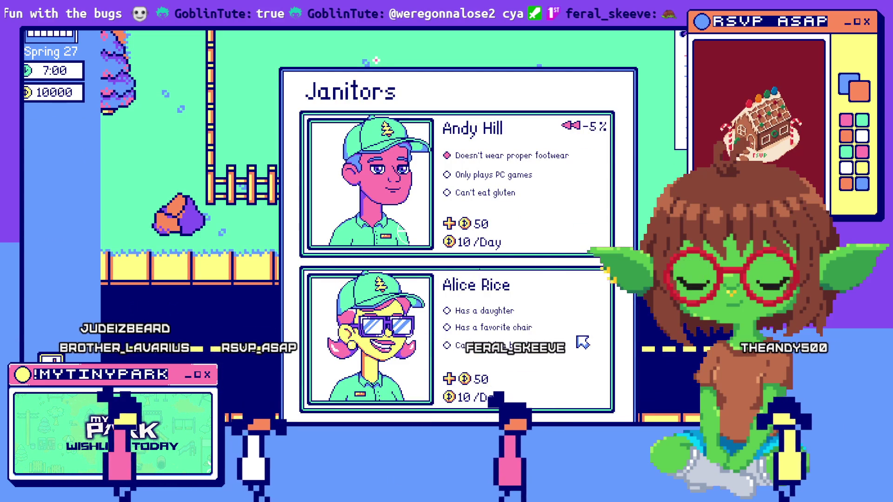
left_click(604, 332)
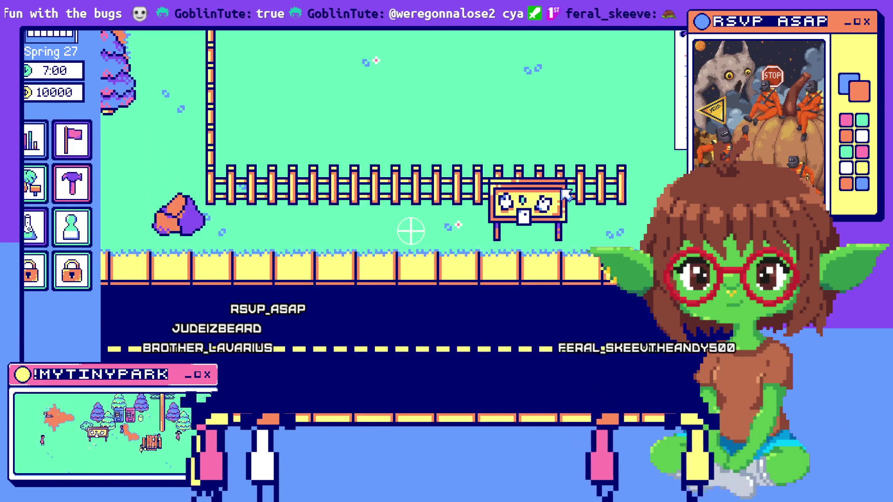
left_click(564, 193)
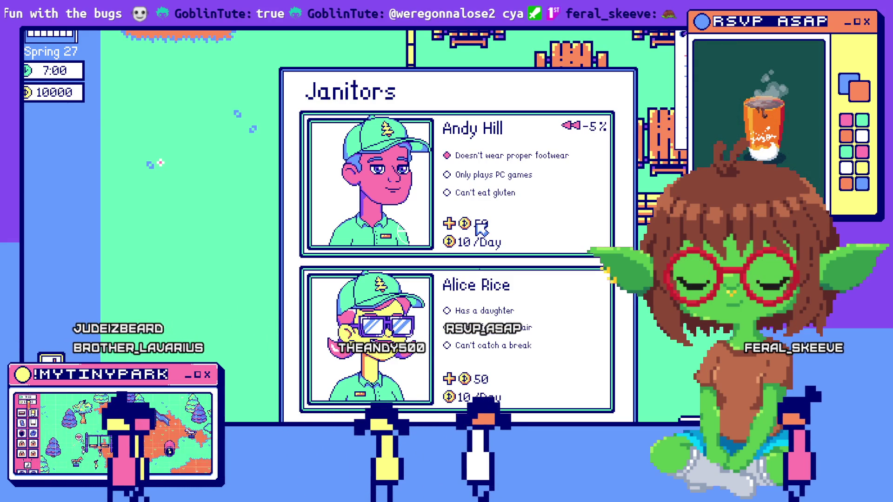
Step: Hire the first janitor candidate and place a house on the park map
left_click(536, 298)
left_click(89, 193)
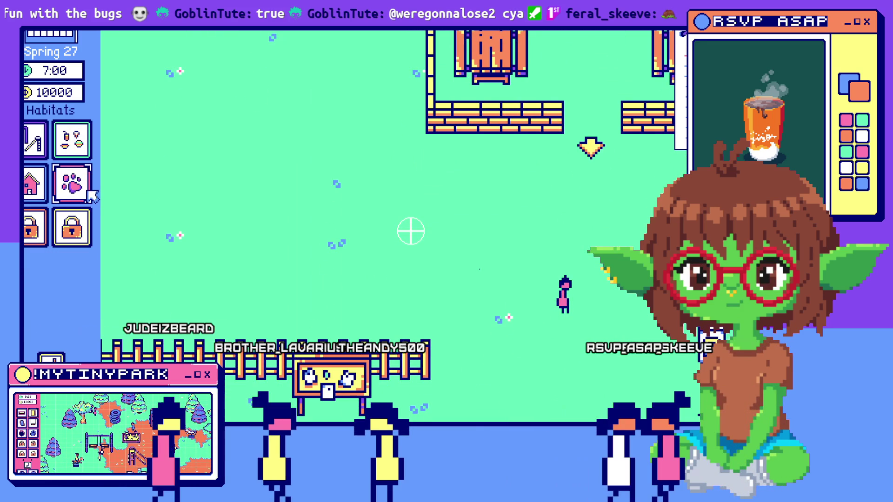
left_click(91, 195)
left_click(72, 139)
left_click(263, 230)
Step: Close the mayor's dialogue, place a second house, and check the staff notebook
key("Up")
key("Right")
key("Down")
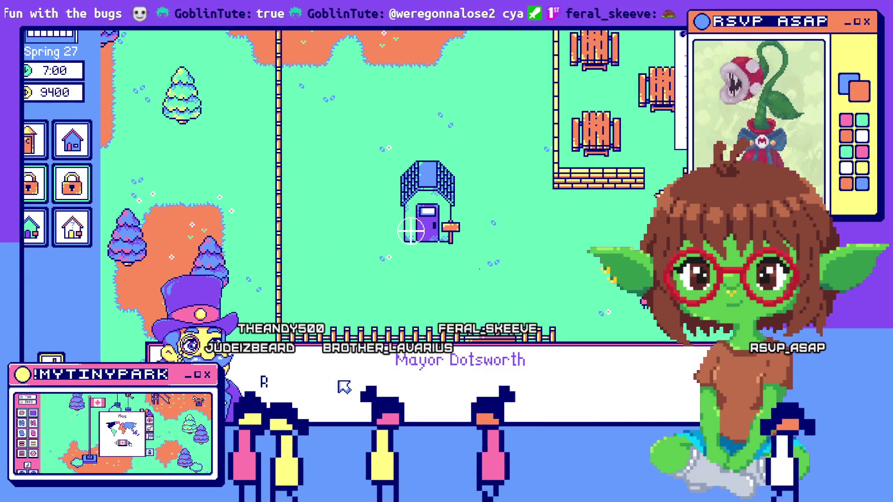
left_click(411, 230)
left_click(38, 241)
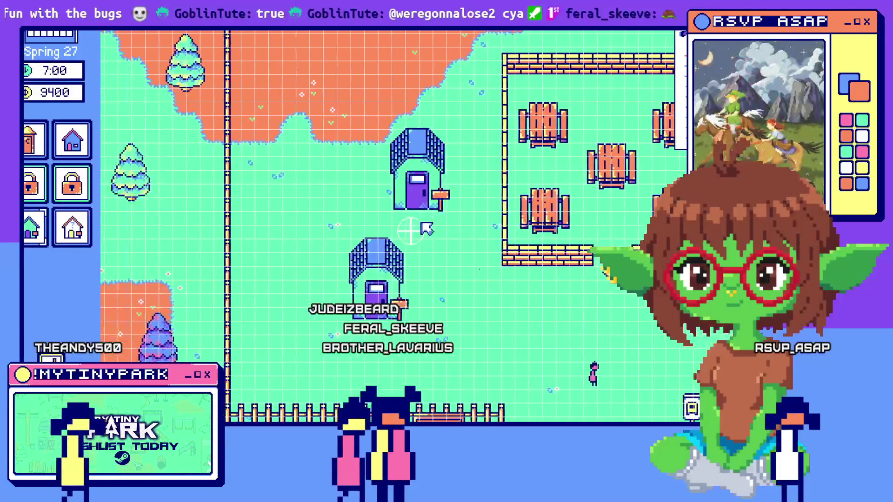
left_click(426, 228)
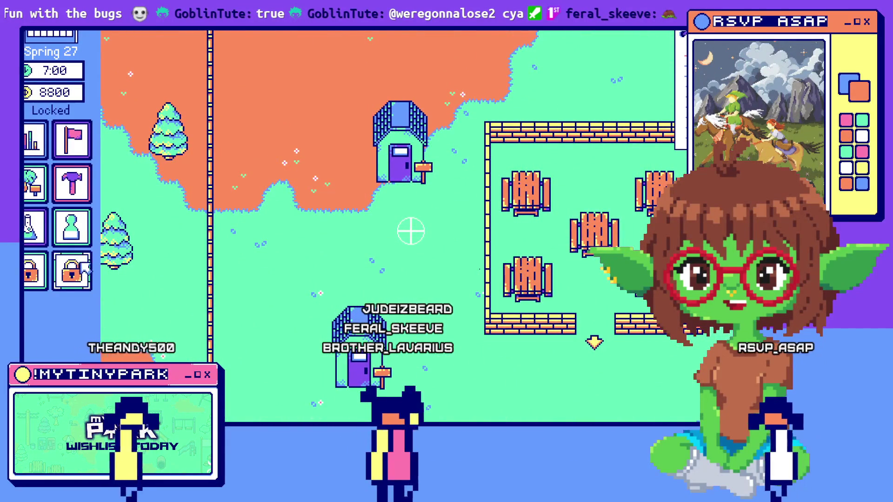
left_click(88, 232)
key("Escape")
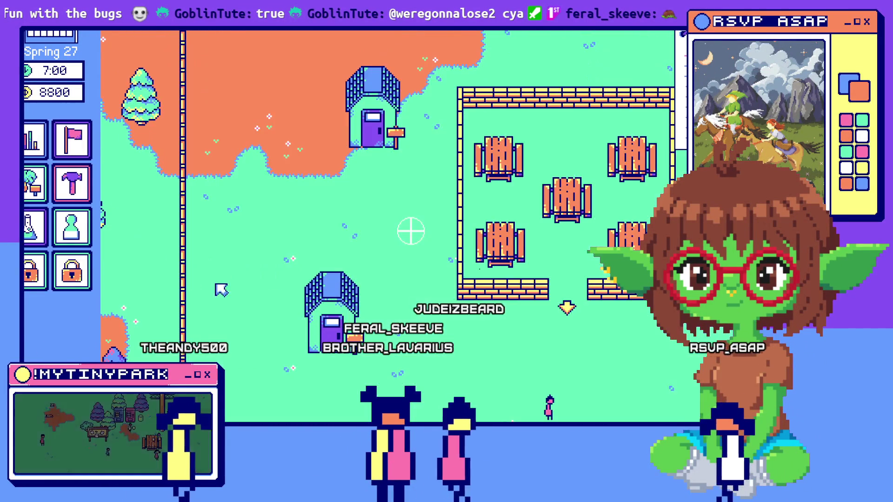